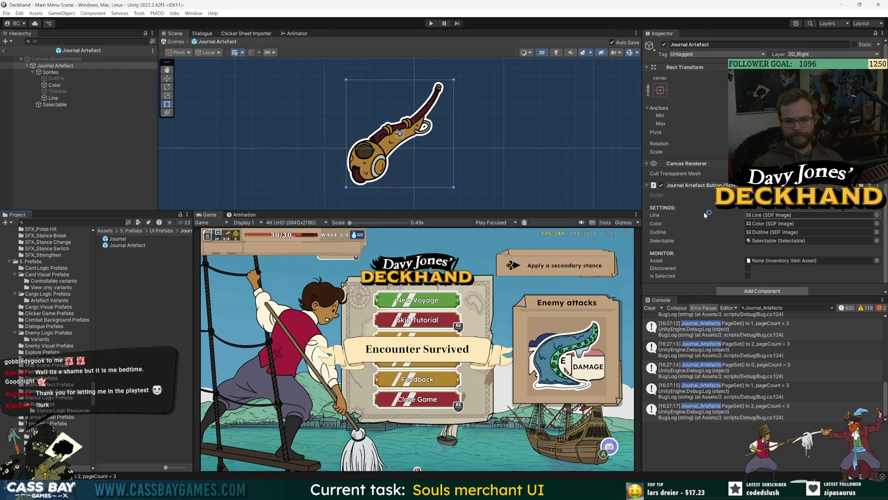
Add a Select On Hover component to the prefab's Selectable child
{"action": "double_click", "coordinate": [810, 241]}
{"action": "scroll", "coordinate": [755, 212], "scroll_direction": "down", "scroll_amount": 3}
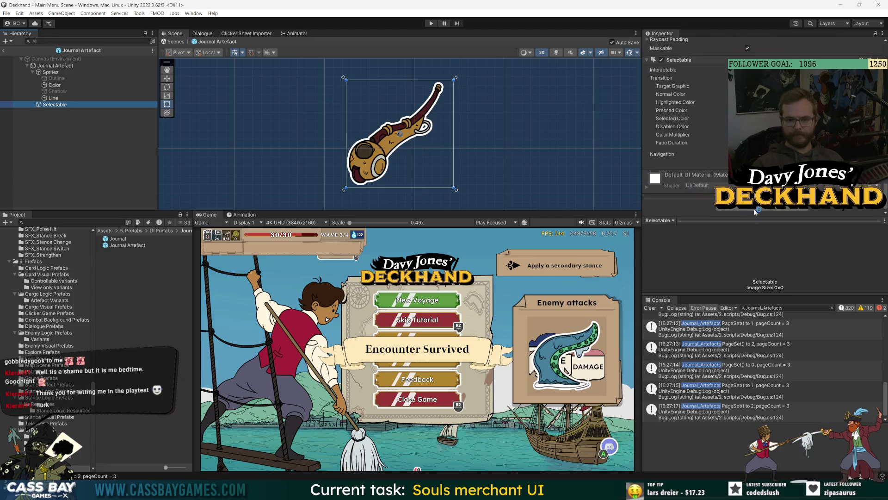
{"action": "left_click", "coordinate": [755, 211]}
{"action": "type", "text": "se"}
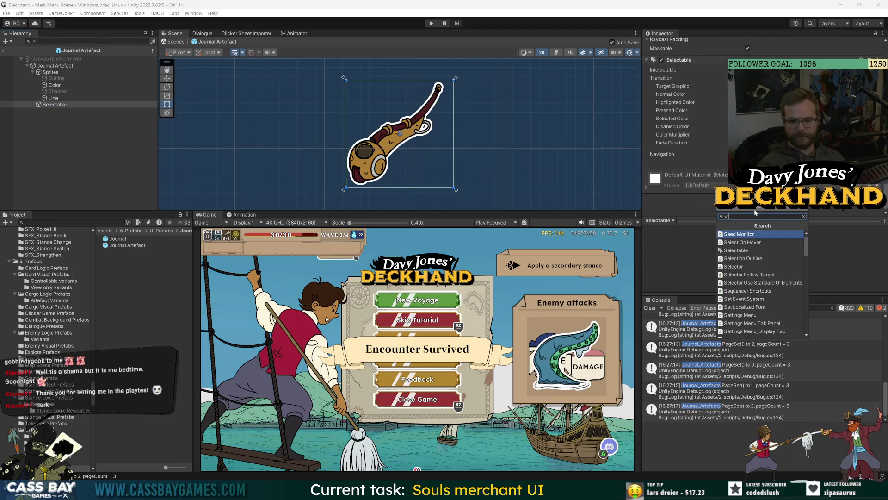
{"action": "left_click", "coordinate": [742, 242]}
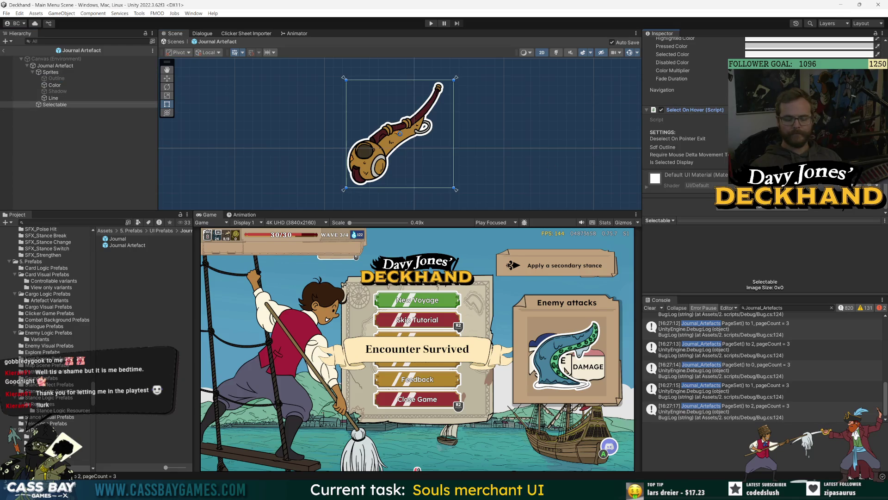
Return Outline under the Sprites group, reselect Selectable, and enter Play mode
{"action": "key", "text": "ctrl+z"}
{"action": "key", "text": "ctrl+y"}
{"action": "left_click", "coordinate": [68, 105]}
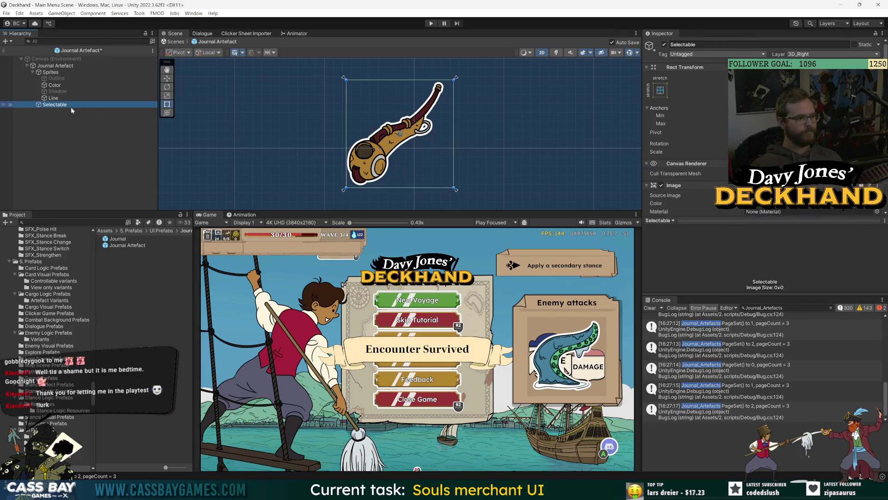
{"action": "scroll", "coordinate": [708, 149], "scroll_direction": "down", "scroll_amount": 10}
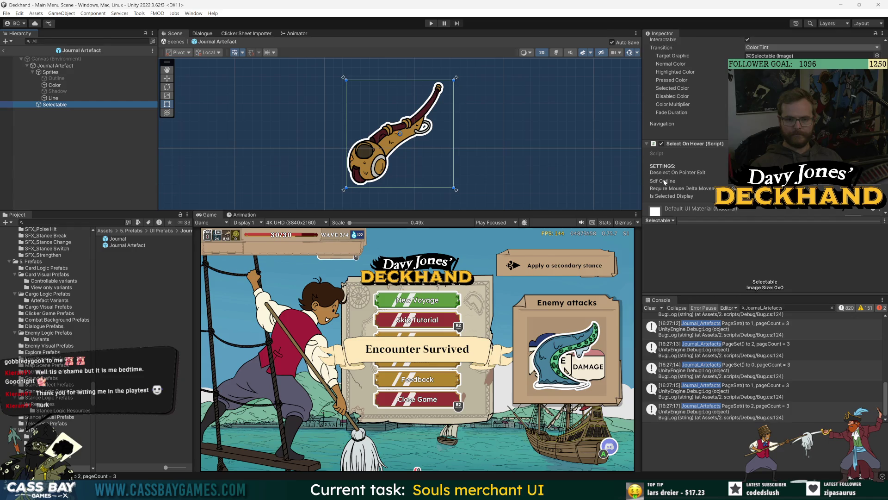
{"action": "left_click", "coordinate": [431, 24]}
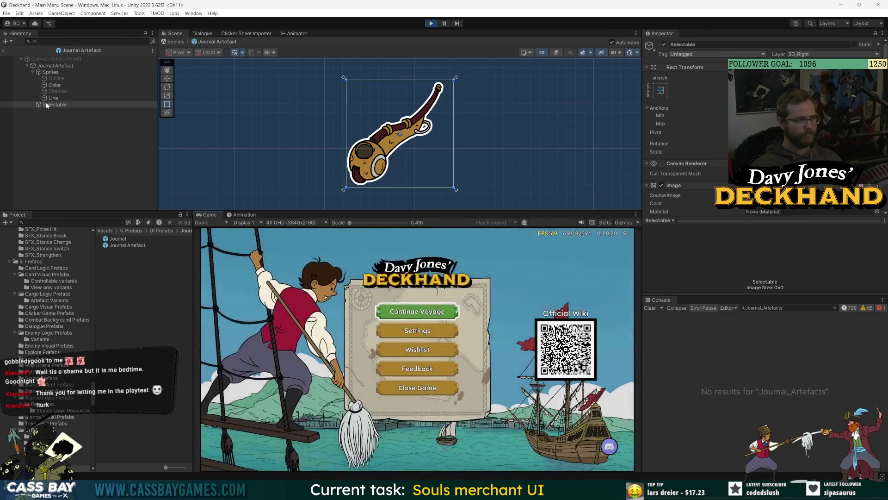
Return to Main Menu Scene, flip the journal to page three, and deactivate Main Menu Canvas
{"action": "left_click", "coordinate": [5, 52]}
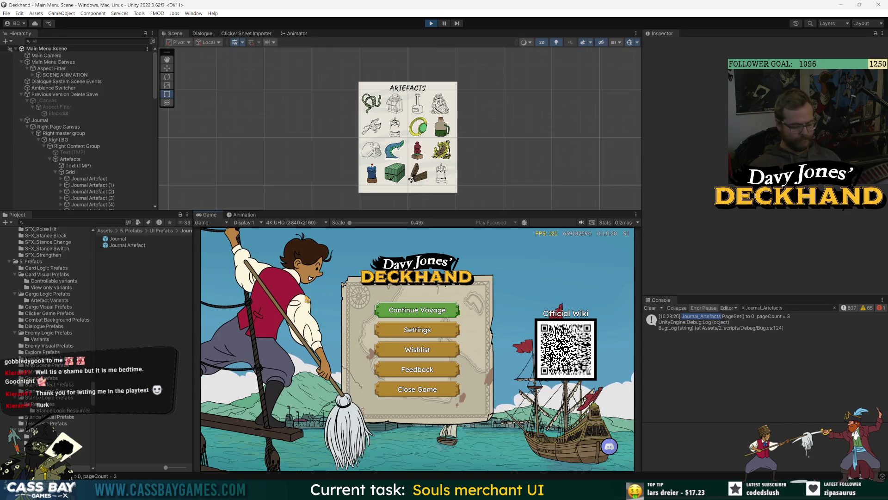
{"action": "key", "text": "Right"}
{"action": "key", "text": "Right"}
{"action": "left_click", "coordinate": [87, 121]}
{"action": "left_click", "coordinate": [52, 62]}
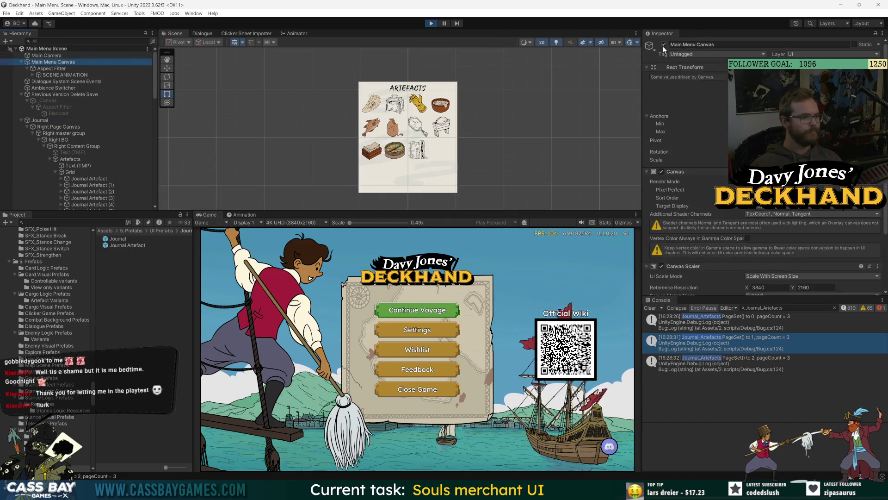
{"action": "left_click", "coordinate": [665, 45]}
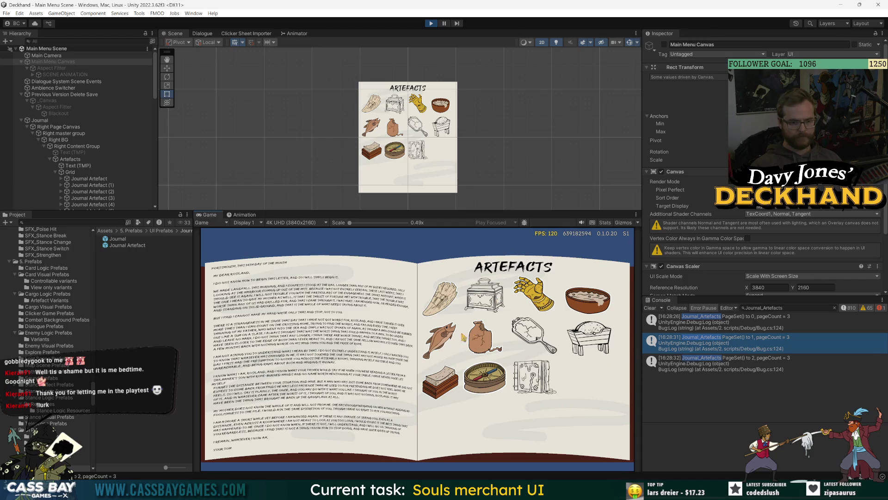
Expand the first Journal Artefact and select its Selectable child
{"action": "left_click", "coordinate": [102, 180]}
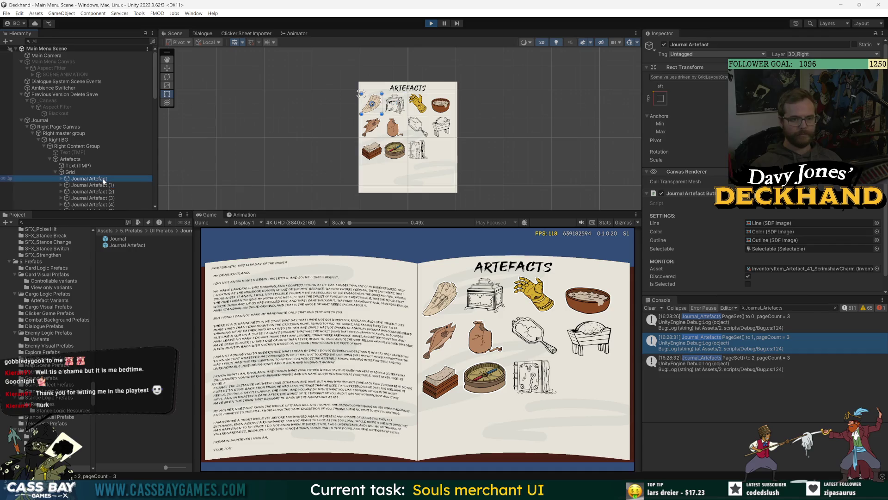
{"action": "scroll", "coordinate": [727, 226], "scroll_direction": "down", "scroll_amount": 1}
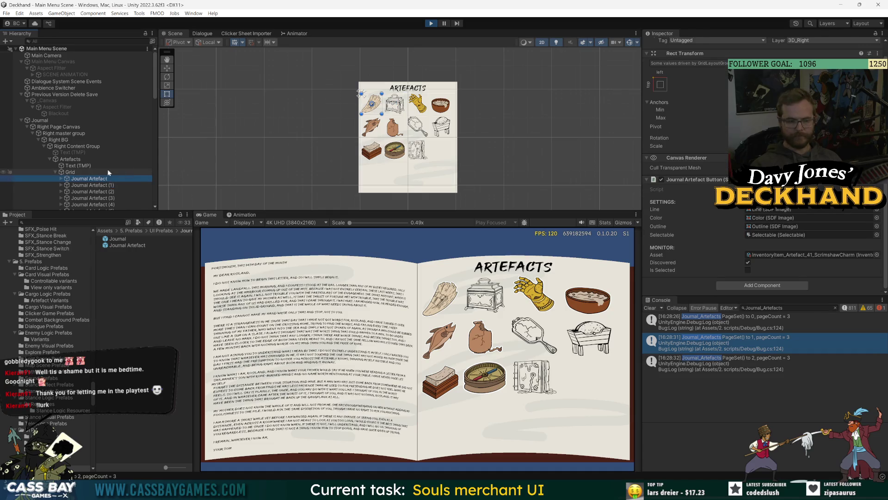
{"action": "left_click", "coordinate": [61, 179], "text": "alt"}
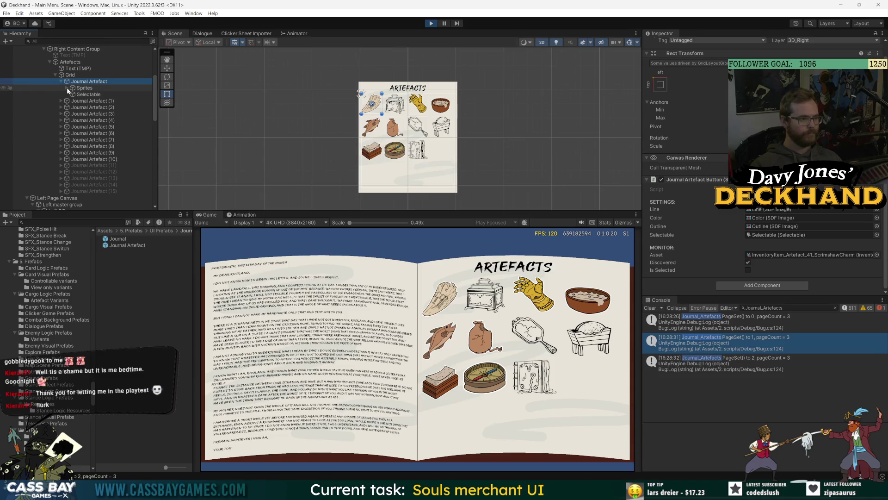
{"action": "left_click", "coordinate": [87, 120]}
{"action": "scroll", "coordinate": [690, 139], "scroll_direction": "down", "scroll_amount": 10}
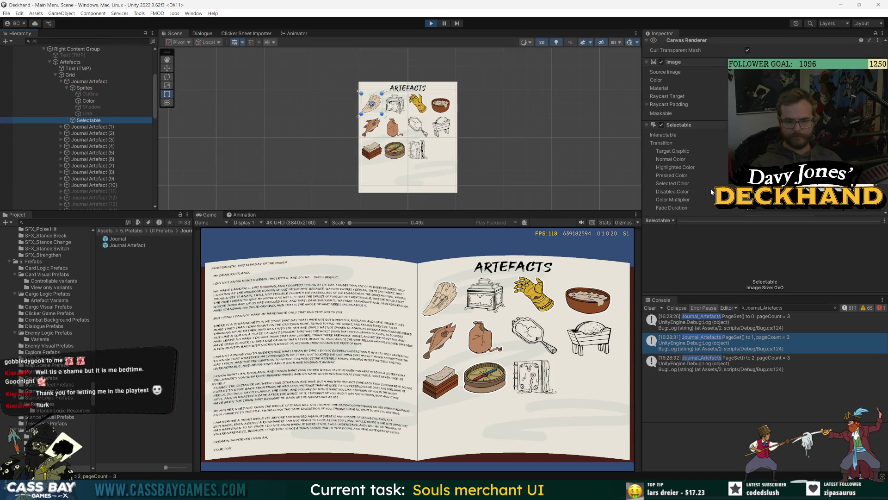
{"action": "left_click", "coordinate": [406, 318]}
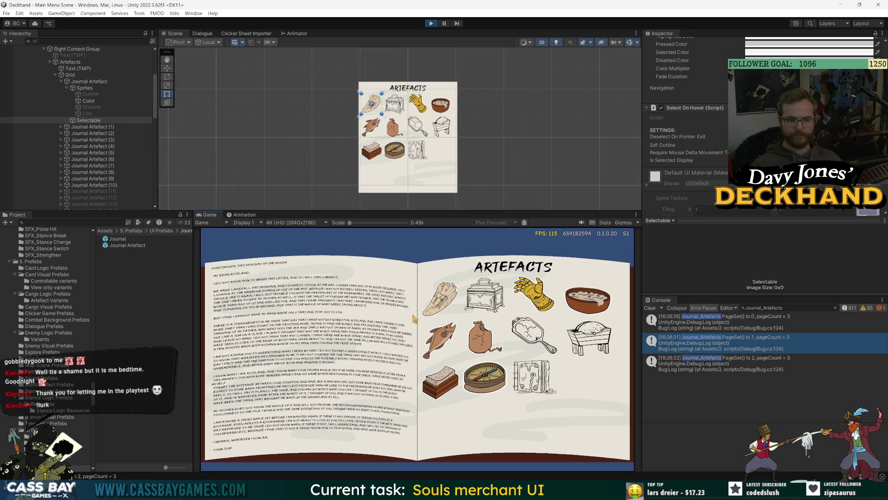
{"action": "scroll", "coordinate": [669, 134], "scroll_direction": "up", "scroll_amount": 4}
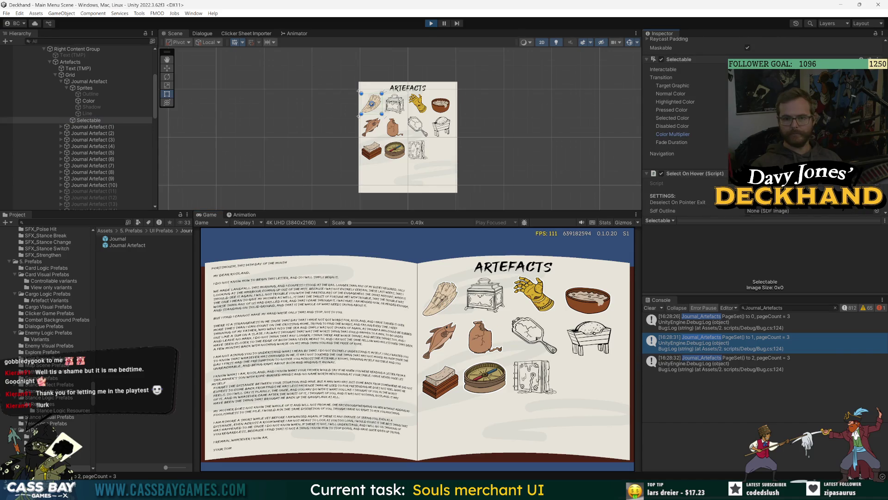
Raise the zero-alpha colour's Alpha to 37, then select the Artefacts object
{"action": "left_click", "coordinate": [787, 211]}
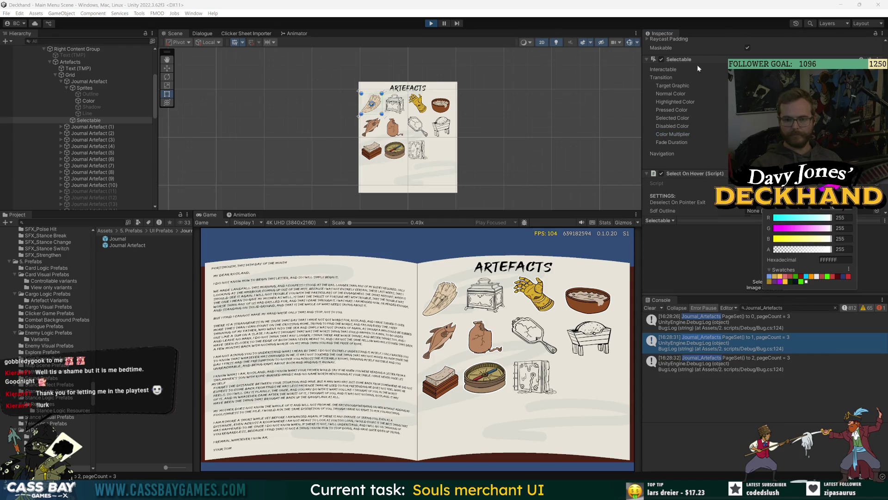
{"action": "scroll", "coordinate": [698, 68], "scroll_direction": "up", "scroll_amount": 3}
{"action": "left_click", "coordinate": [786, 195]}
{"action": "left_click_drag", "start_coordinate": [785, 240], "coordinate": [790, 241]}
{"action": "scroll", "coordinate": [677, 211], "scroll_direction": "down", "scroll_amount": 5}
{"action": "left_click", "coordinate": [671, 198]}
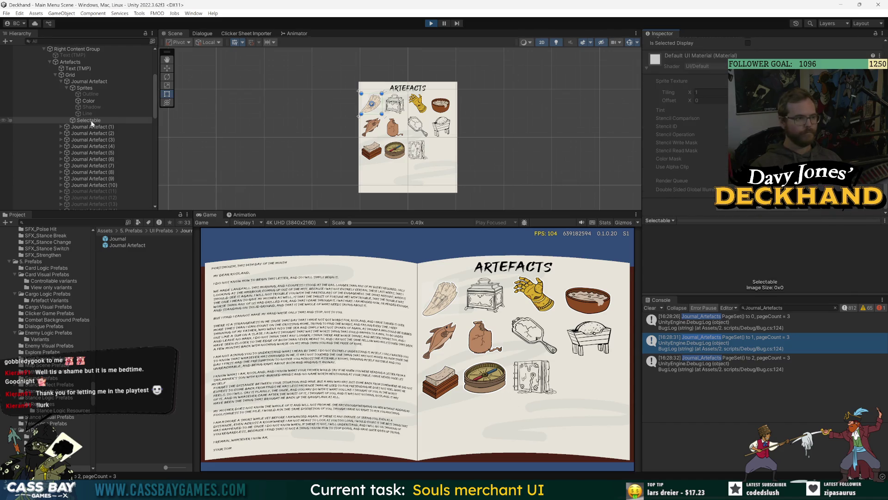
{"action": "scroll", "coordinate": [679, 144], "scroll_direction": "up", "scroll_amount": 3}
{"action": "scroll", "coordinate": [678, 145], "scroll_direction": "up", "scroll_amount": 2}
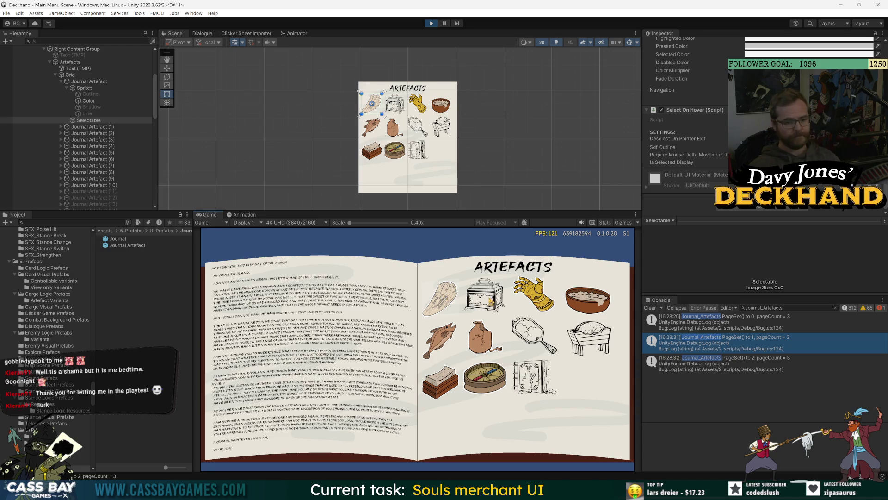
{"action": "scroll", "coordinate": [675, 185], "scroll_direction": "up", "scroll_amount": 4}
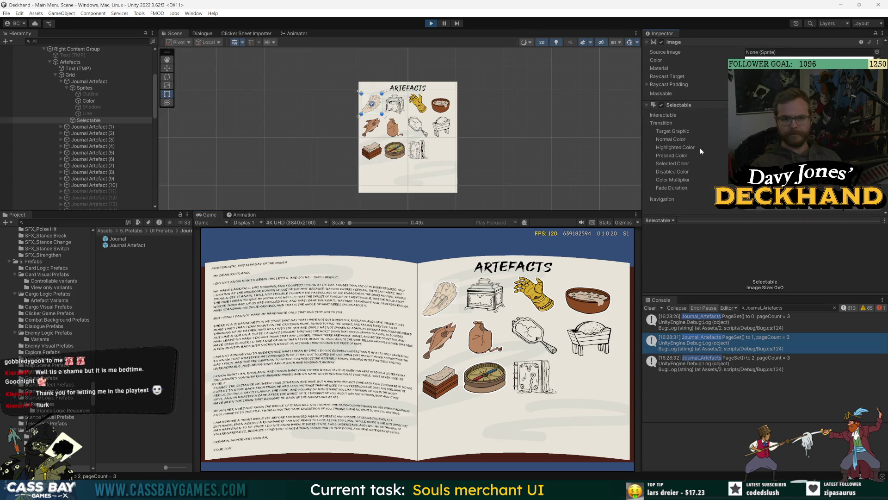
{"action": "scroll", "coordinate": [692, 121], "scroll_direction": "up", "scroll_amount": 4}
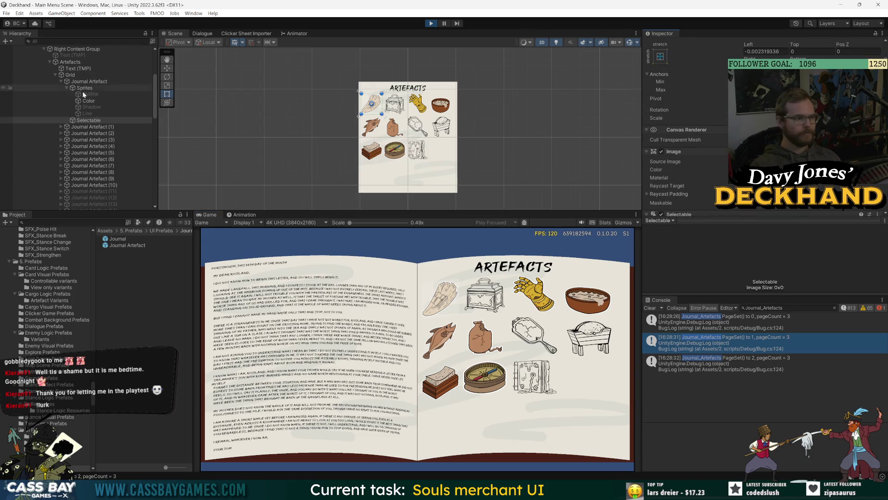
{"action": "left_click", "coordinate": [74, 62]}
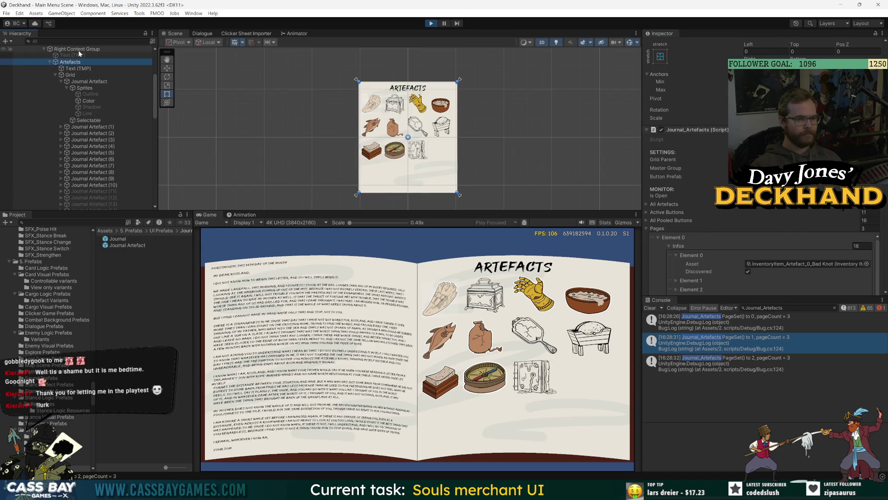
Inspect Right Content Group, Right Page Canvas and Journal, expanding the Graphic Raycaster settings
{"action": "left_click", "coordinate": [80, 49]}
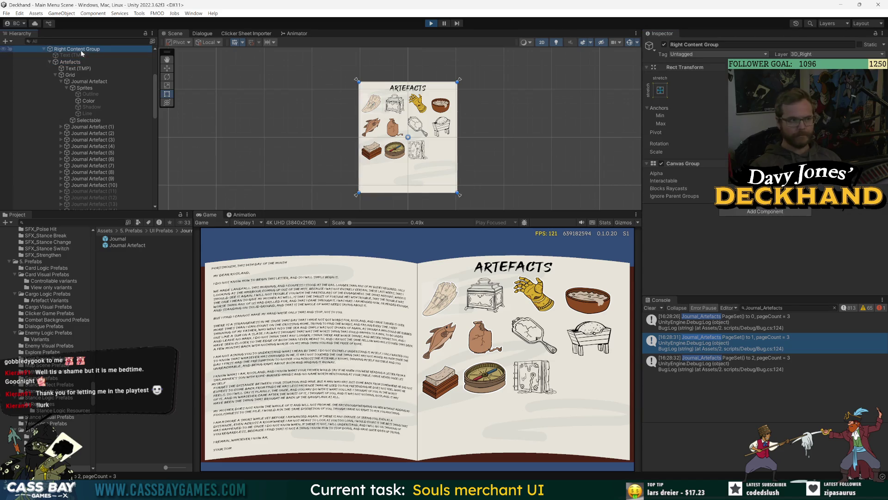
{"action": "scroll", "coordinate": [69, 93], "scroll_direction": "up", "scroll_amount": 5}
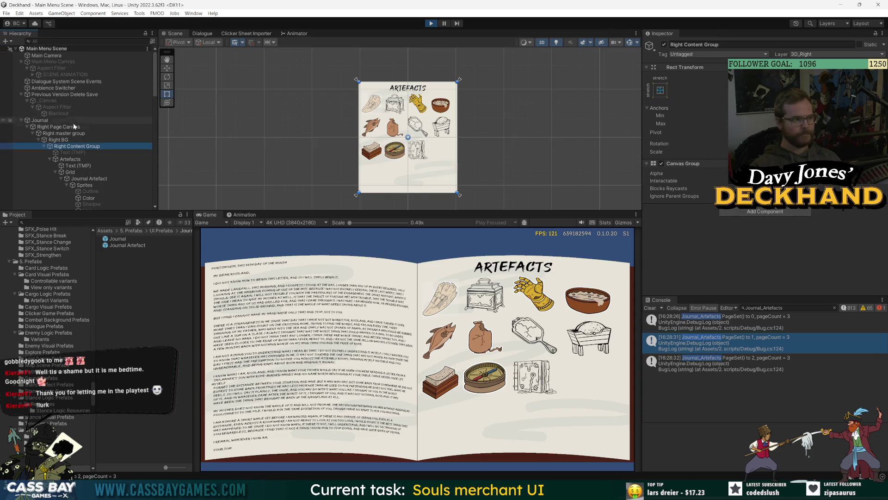
{"action": "left_click", "coordinate": [48, 126]}
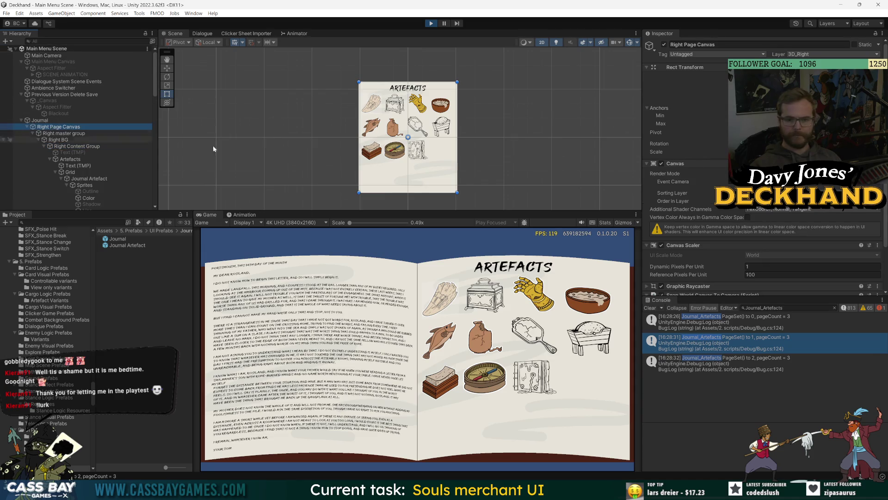
{"action": "scroll", "coordinate": [672, 191], "scroll_direction": "down", "scroll_amount": 3}
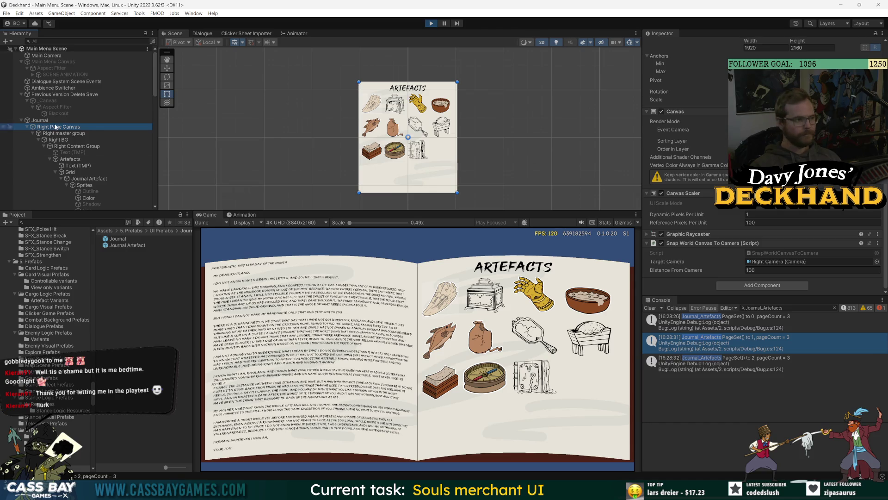
{"action": "key", "text": "Up"}
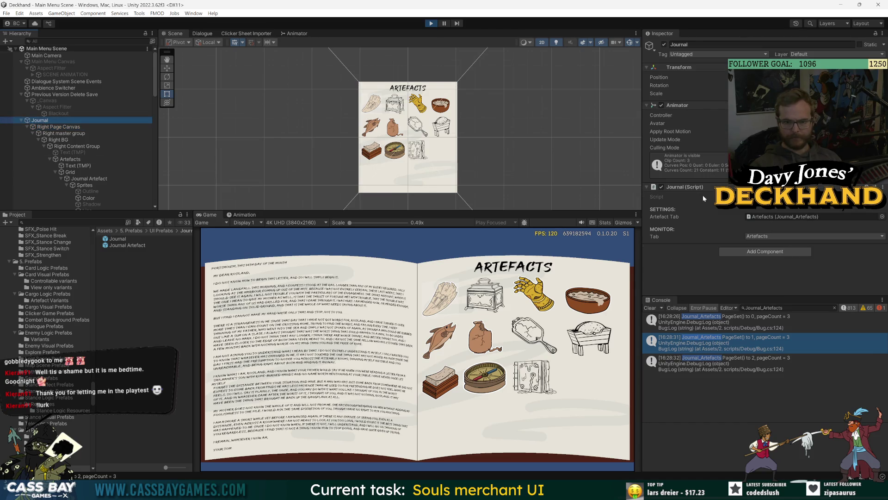
{"action": "left_click", "coordinate": [54, 127]}
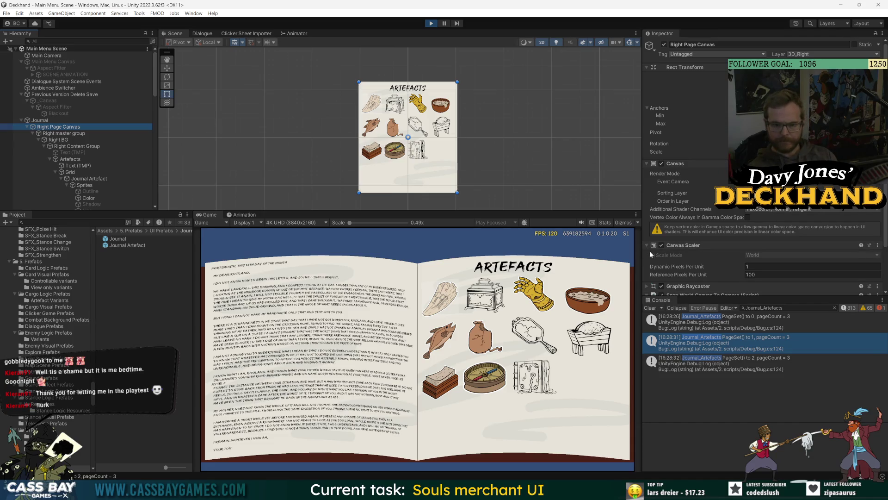
{"action": "scroll", "coordinate": [650, 250], "scroll_direction": "down", "scroll_amount": 3}
{"action": "left_click", "coordinate": [703, 234]}
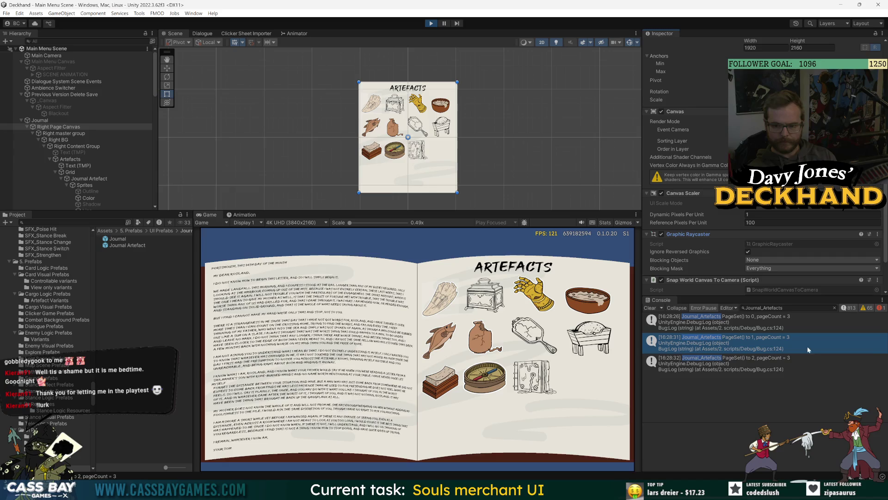
Hide ordinary log messages and clear the Journal_Artefacts filter in the Console
{"action": "left_click", "coordinate": [848, 308]}
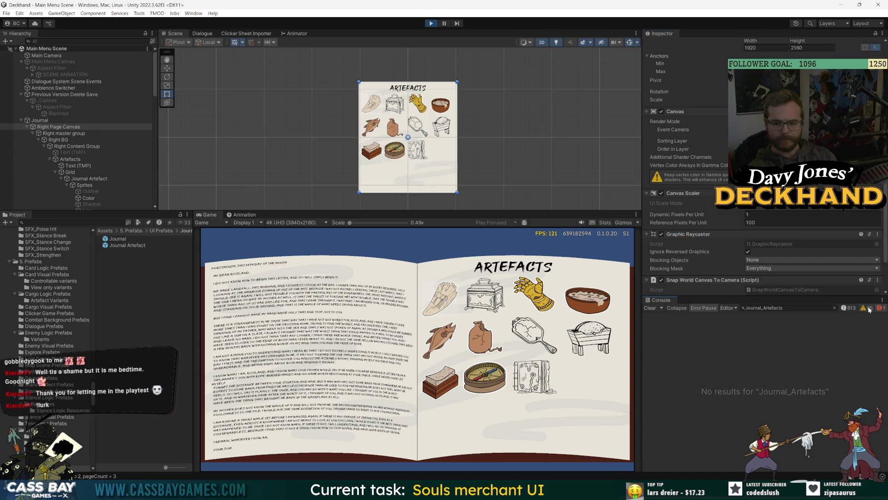
{"action": "left_click", "coordinate": [835, 308]}
{"action": "left_click", "coordinate": [465, 314]}
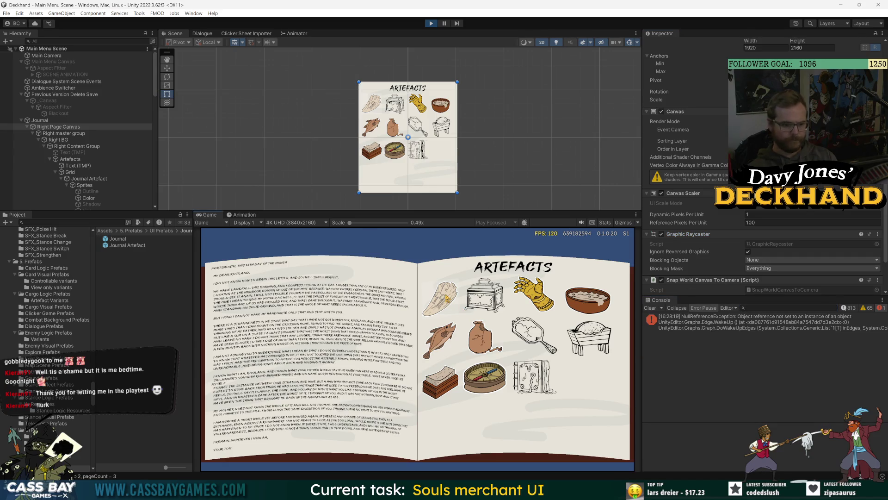
Select Journal Artefact (1)'s Selectable child to view its Select On Hover component
{"action": "scroll", "coordinate": [78, 139], "scroll_direction": "down", "scroll_amount": 10}
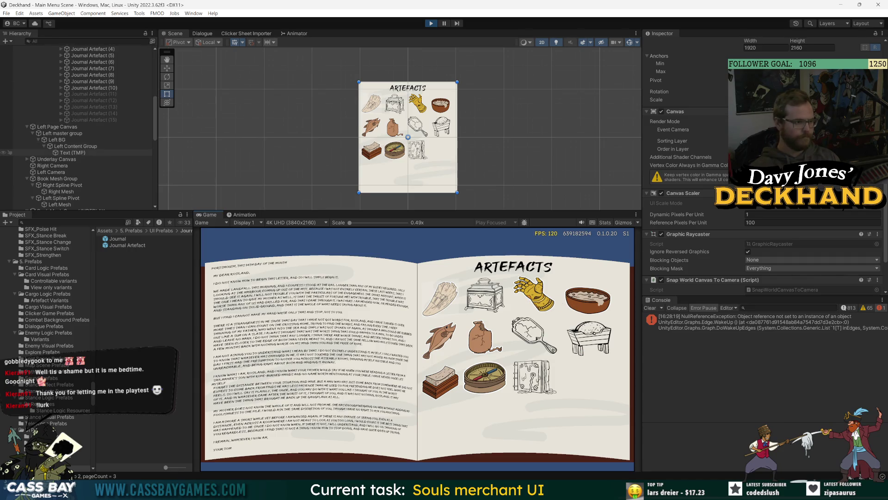
{"action": "left_click", "coordinate": [62, 133]}
{"action": "scroll", "coordinate": [84, 140], "scroll_direction": "up", "scroll_amount": 5}
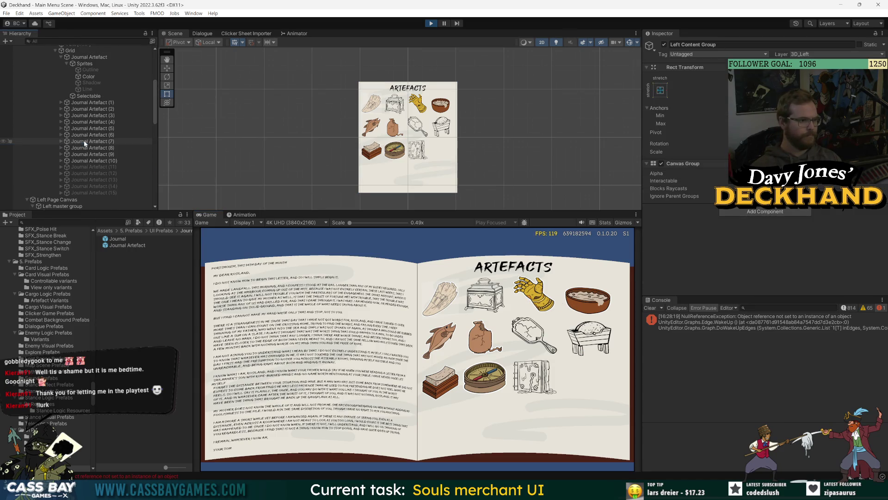
{"action": "left_click", "coordinate": [93, 102]}
{"action": "left_click", "coordinate": [95, 97]}
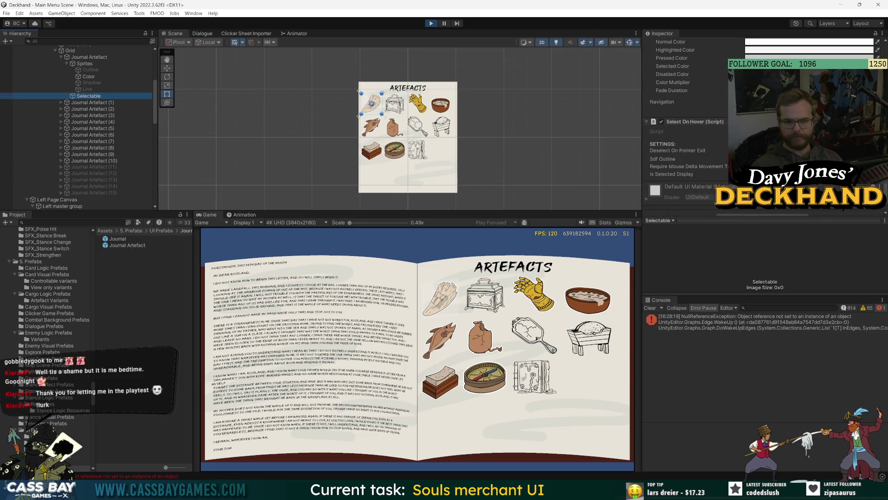
{"action": "scroll", "coordinate": [31, 148], "scroll_direction": "up", "scroll_amount": 5}
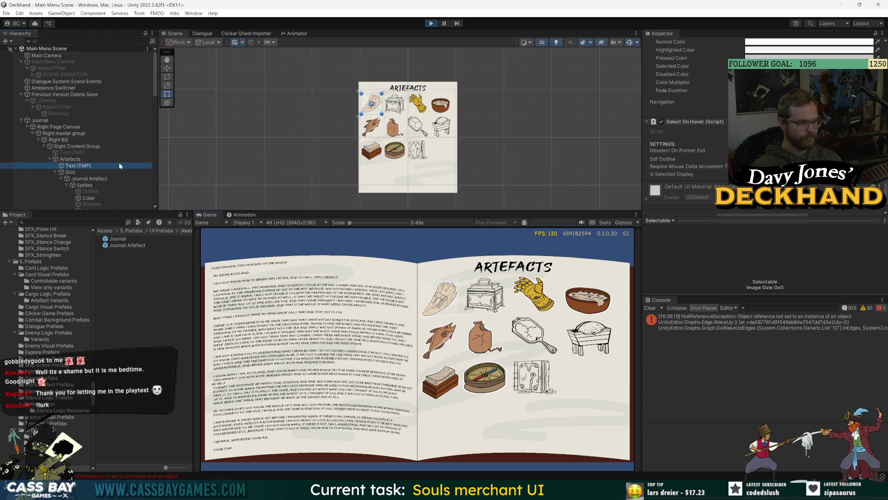
Inspect the Artefacts heading's Text (TMP) object, then refocus the Game view
{"action": "left_click", "coordinate": [7, 166]}
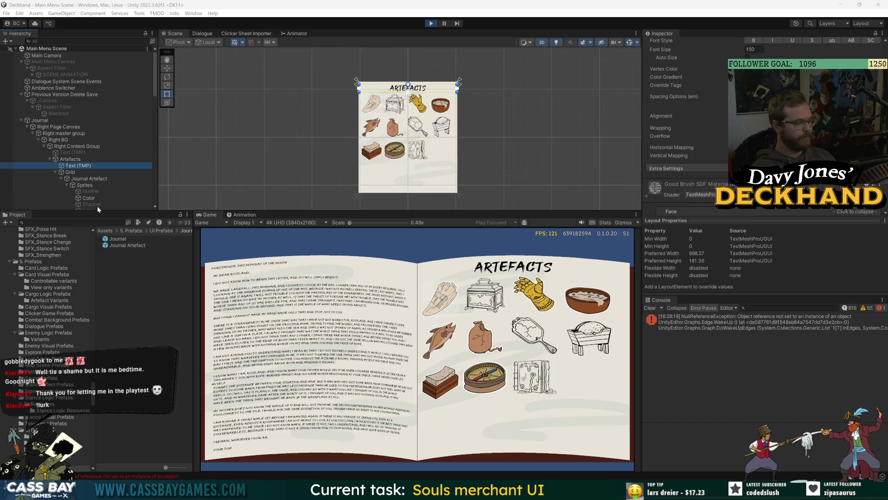
{"action": "left_click", "coordinate": [582, 381]}
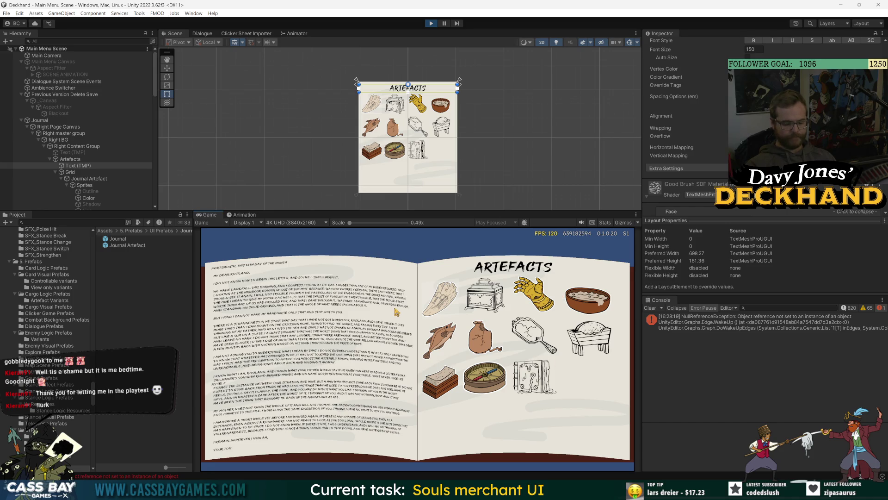
Cycle the journal through three artefact pages with Space, then select the first Journal Artefact
{"action": "key", "text": "space"}
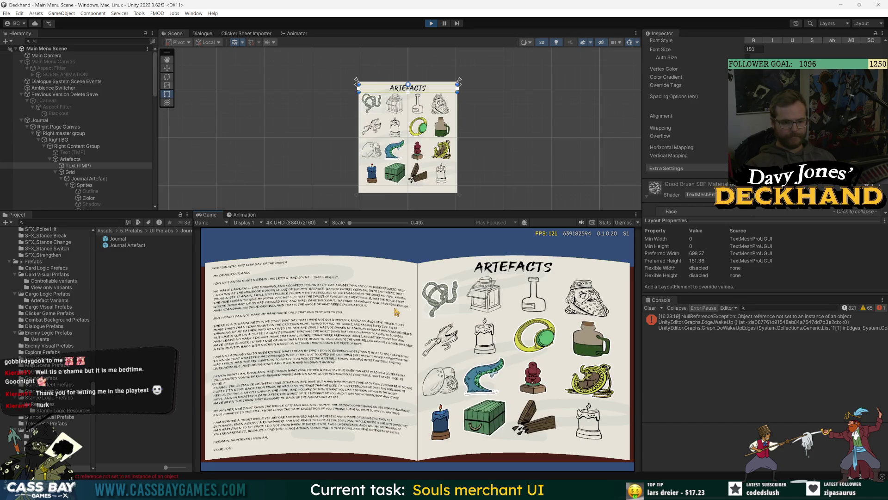
{"action": "key", "text": "space"}
{"action": "key", "text": "space"}
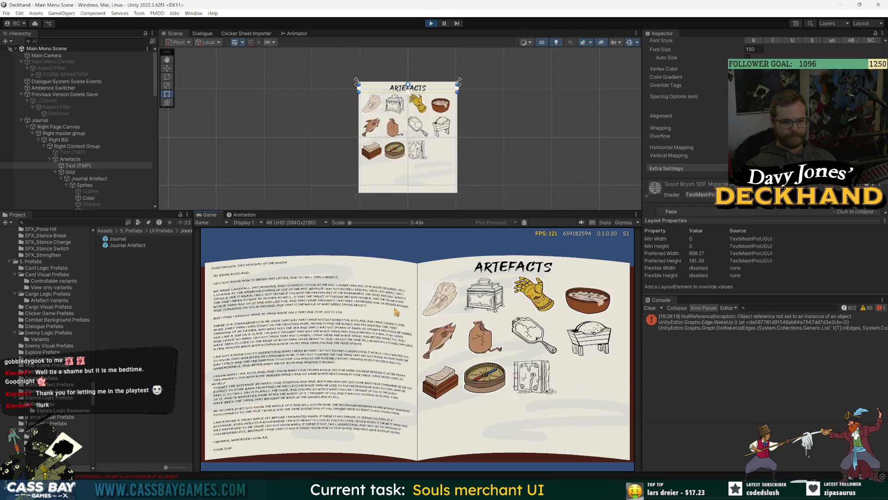
{"action": "key", "text": "space"}
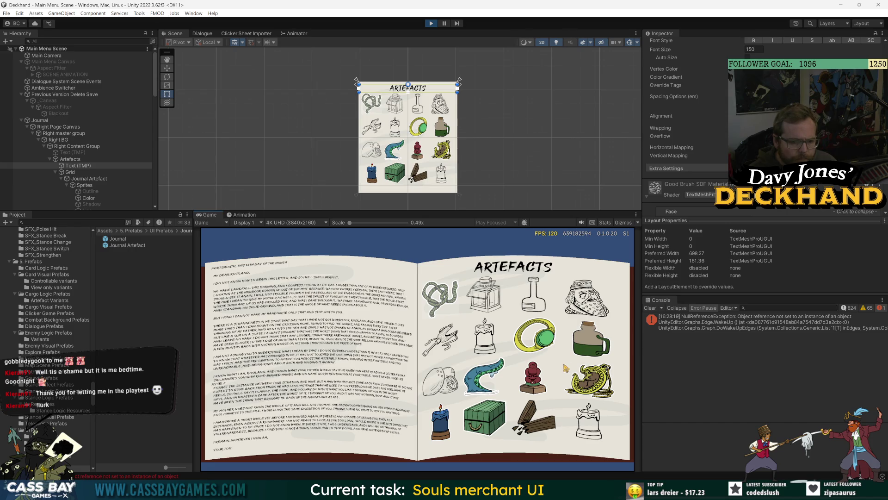
{"action": "left_click", "coordinate": [89, 178]}
{"action": "scroll", "coordinate": [89, 178], "scroll_direction": "down", "scroll_amount": 5}
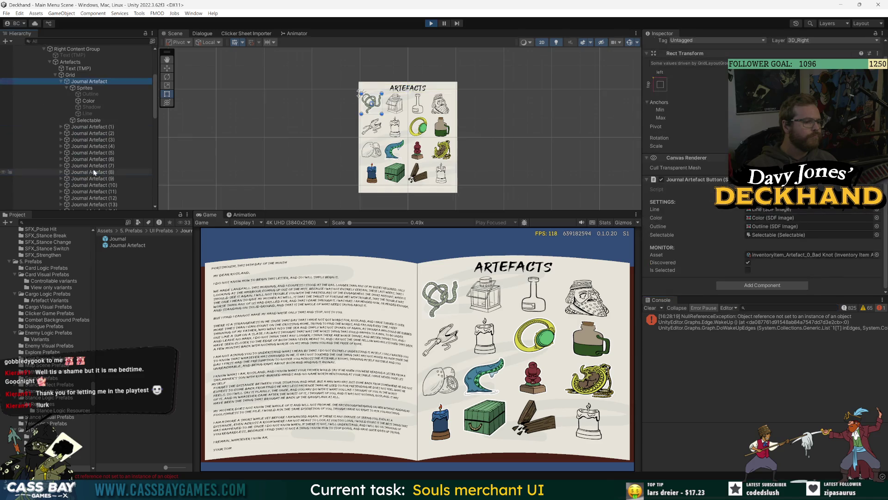
Check the Selectable image colour without changing it, then page the journal forward twice
{"action": "left_click", "coordinate": [90, 119]}
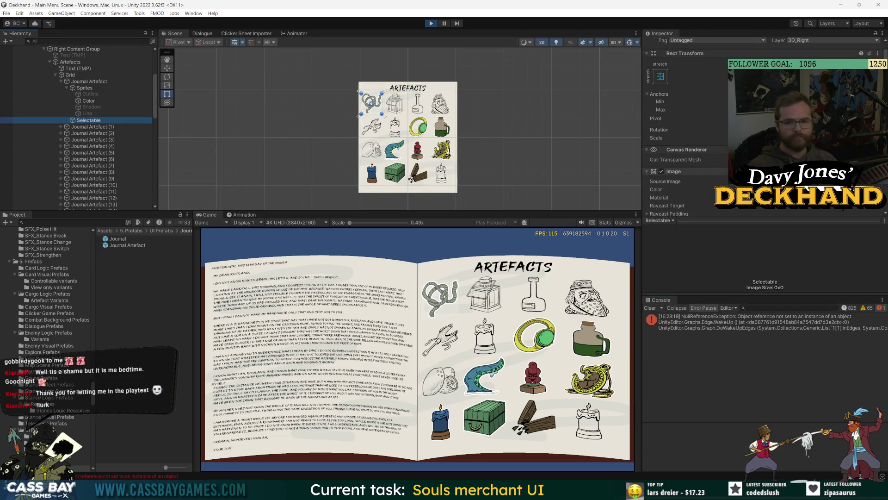
{"action": "left_click", "coordinate": [809, 189]}
{"action": "left_click", "coordinate": [488, 357]}
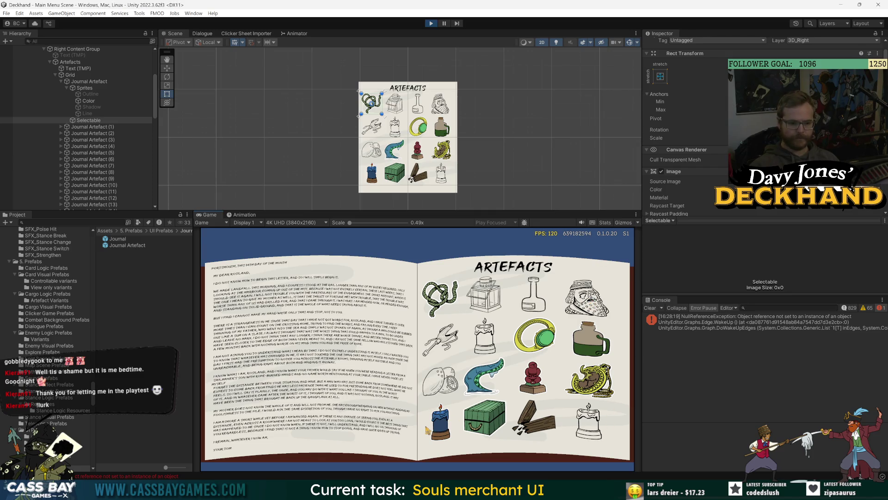
{"action": "left_click", "coordinate": [440, 414]}
{"action": "left_click", "coordinate": [440, 414]}
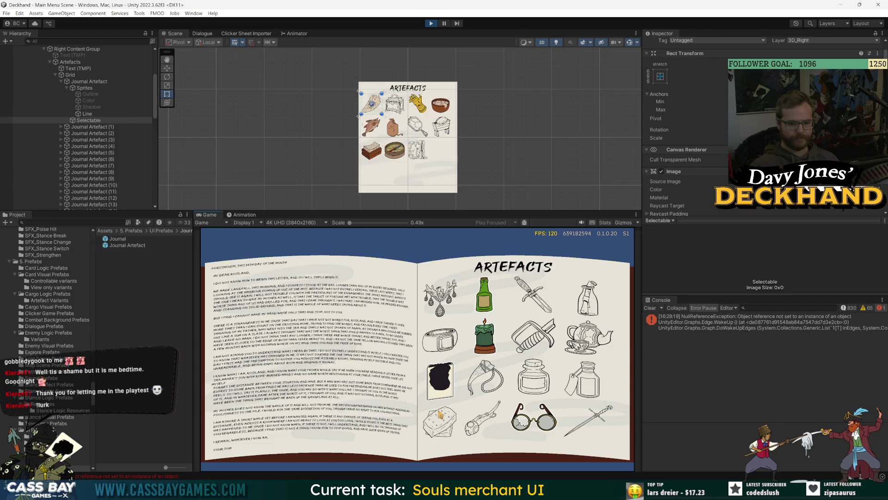
Page through the gauntlet, rope-and-lantern and bottle-dagger-glasses pages, returning to the first page
{"action": "left_click", "coordinate": [440, 414]}
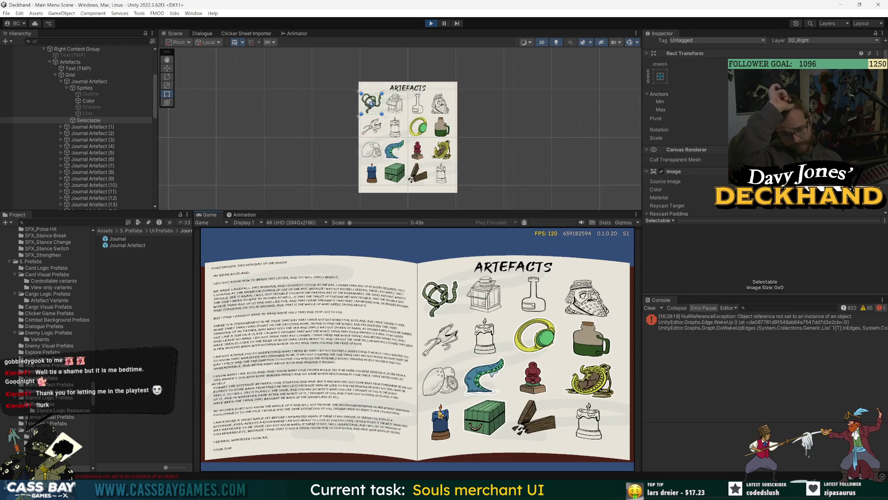
{"action": "left_click", "coordinate": [440, 414]}
{"action": "left_click", "coordinate": [467, 332]}
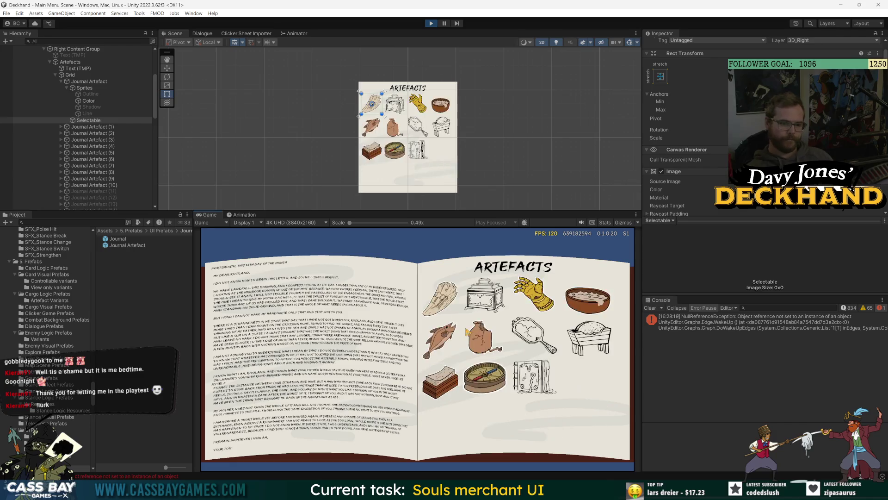
{"action": "left_click", "coordinate": [468, 331]}
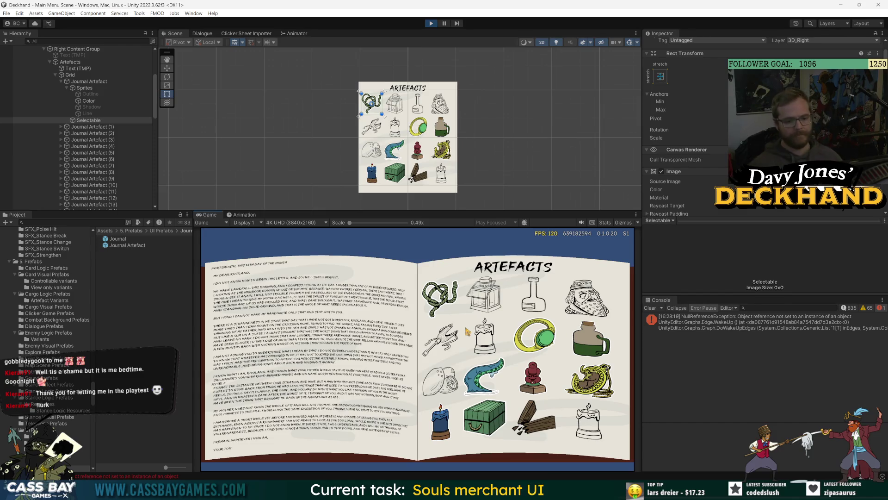
{"action": "left_click", "coordinate": [467, 331]}
{"action": "left_click", "coordinate": [487, 305]}
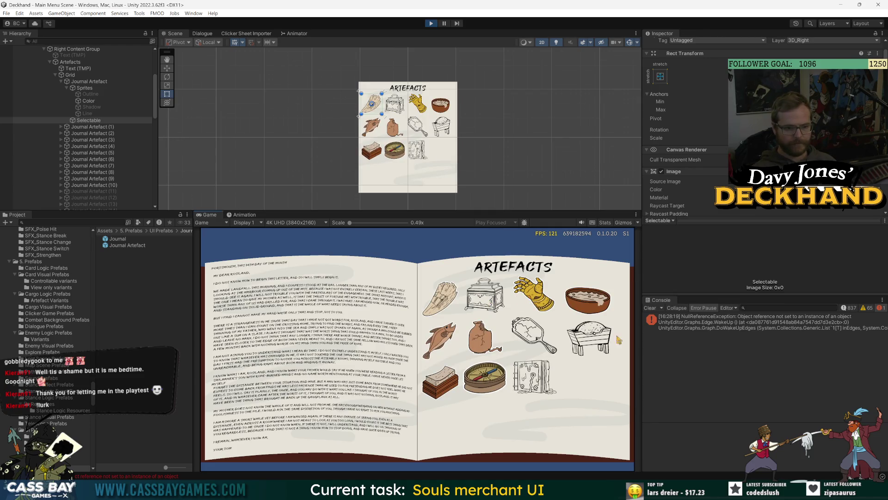
{"action": "left_click", "coordinate": [576, 346]}
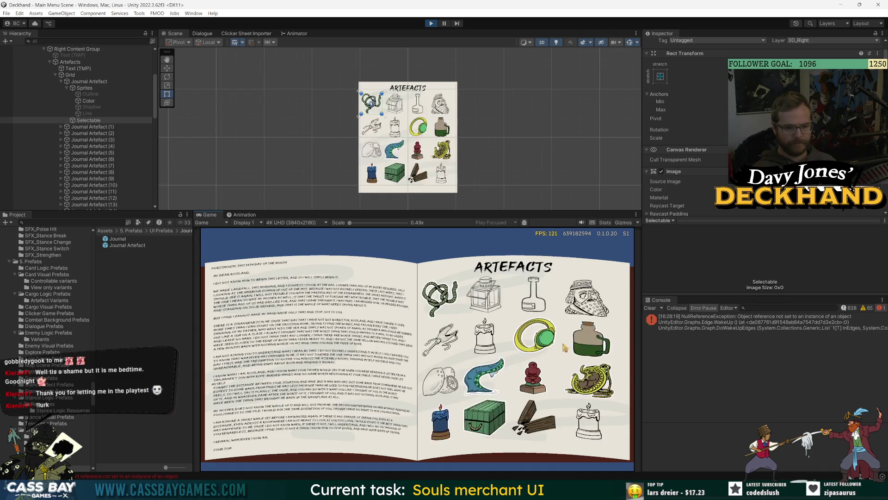
{"action": "left_click", "coordinate": [510, 409]}
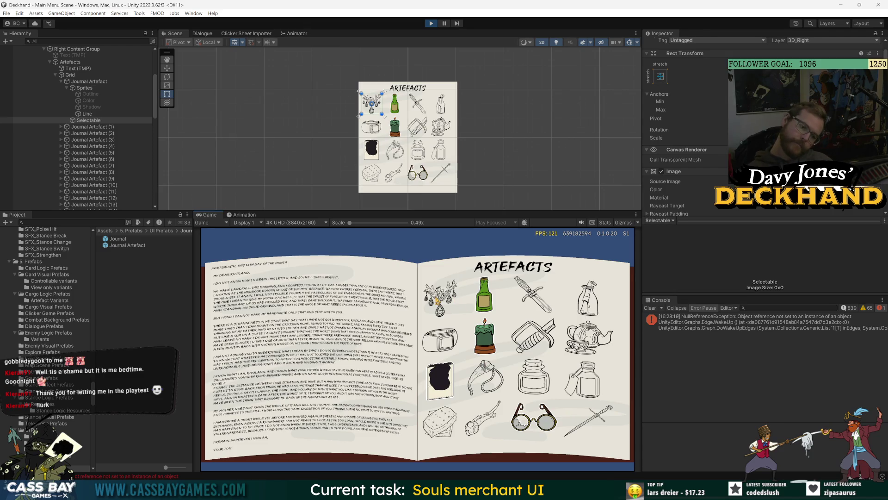
{"action": "left_click", "coordinate": [484, 339]}
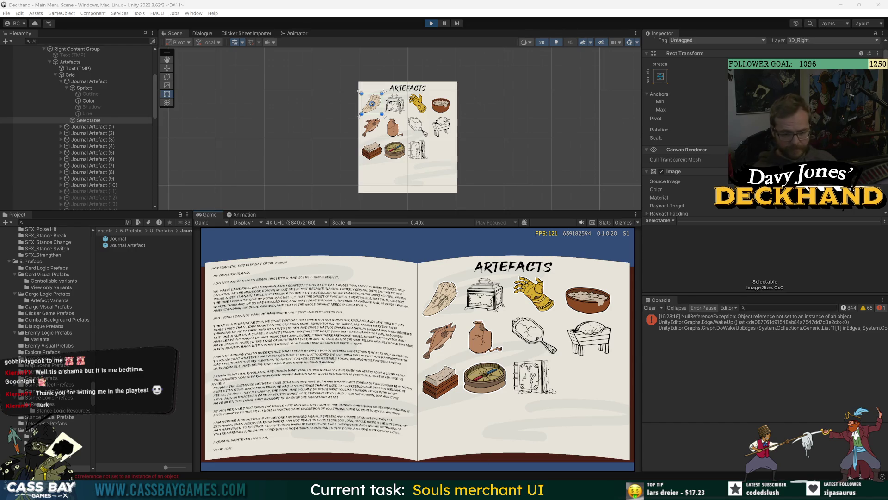
Clear the NullReferenceException errors from the Console
{"action": "mouse_move", "coordinate": [632, 489]}
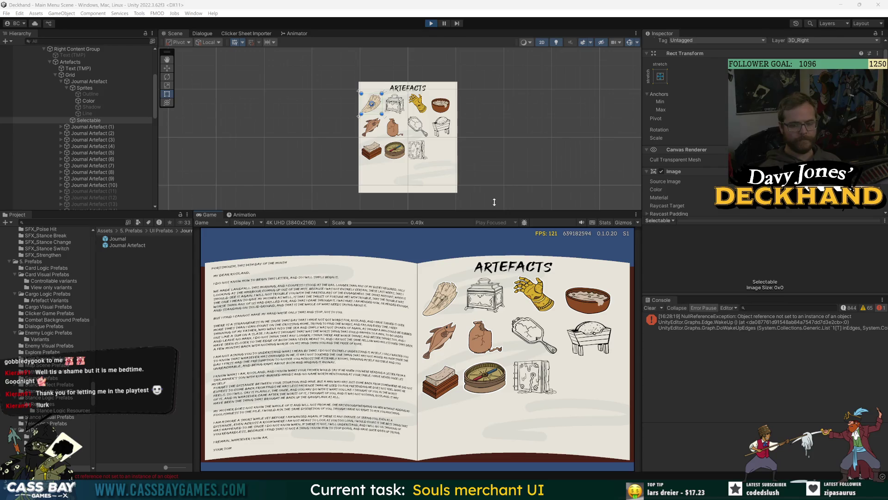
{"action": "left_click", "coordinate": [652, 308]}
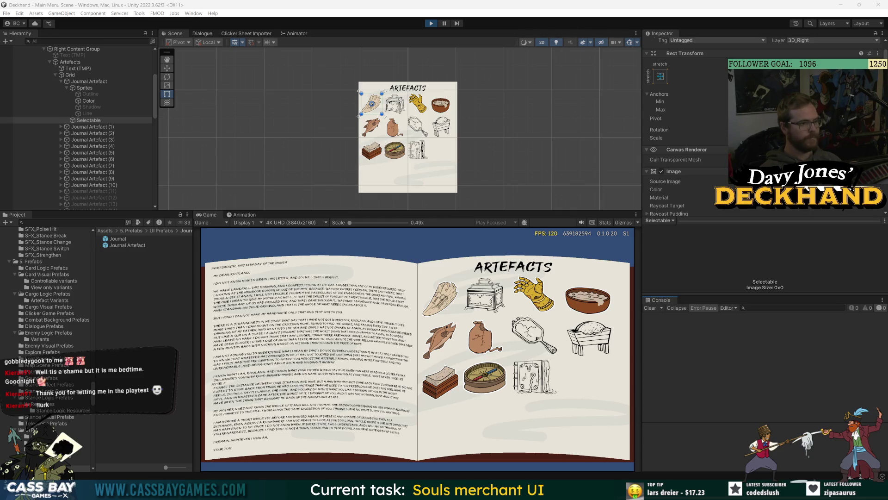
Stop Play mode, open the Journal prefab, collapse Grid, and select the Artefacts object
{"action": "left_click", "coordinate": [430, 23]}
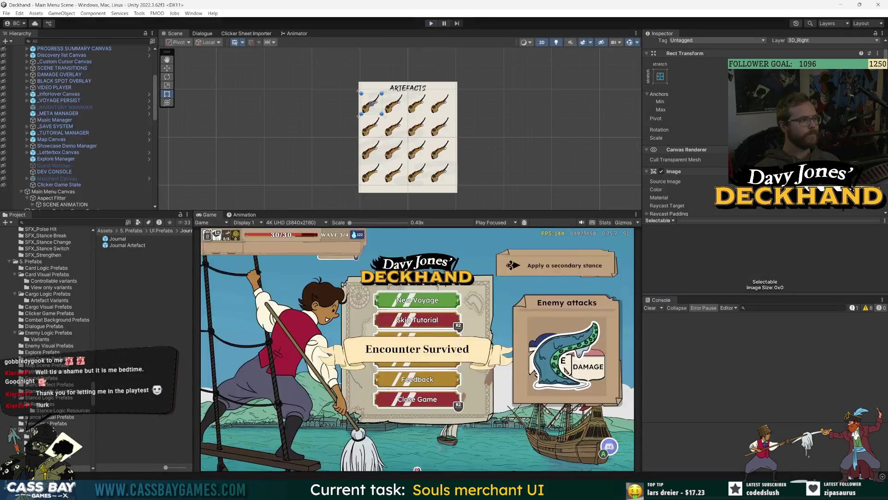
{"action": "left_click", "coordinate": [59, 94]}
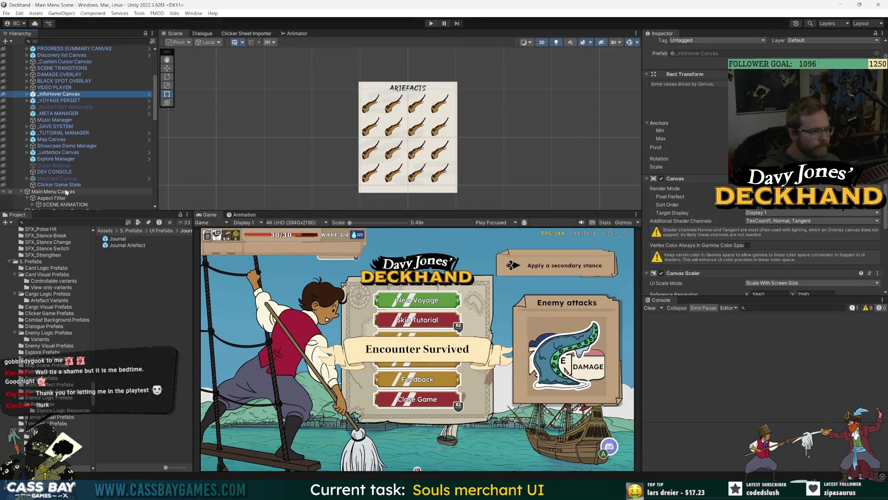
{"action": "scroll", "coordinate": [66, 192], "scroll_direction": "down", "scroll_amount": 8}
{"action": "left_click", "coordinate": [40, 110]}
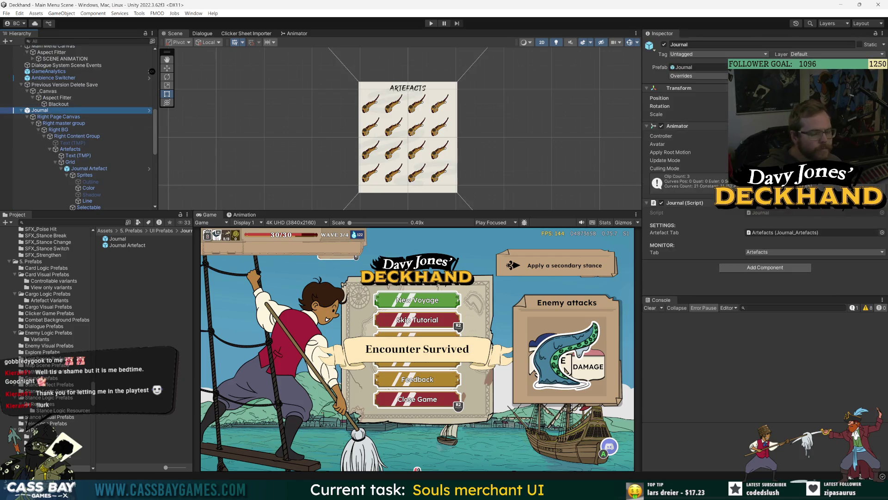
{"action": "left_click", "coordinate": [149, 110]}
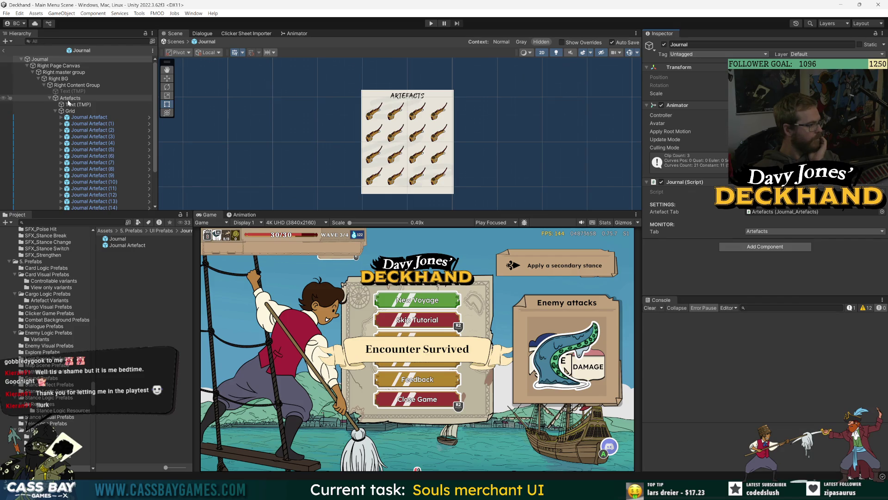
{"action": "left_click", "coordinate": [55, 111]}
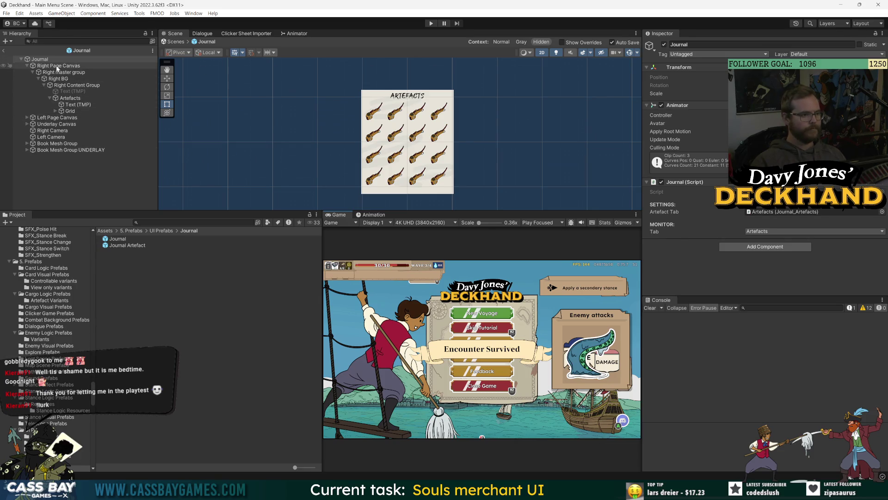
{"action": "left_click", "coordinate": [70, 98]}
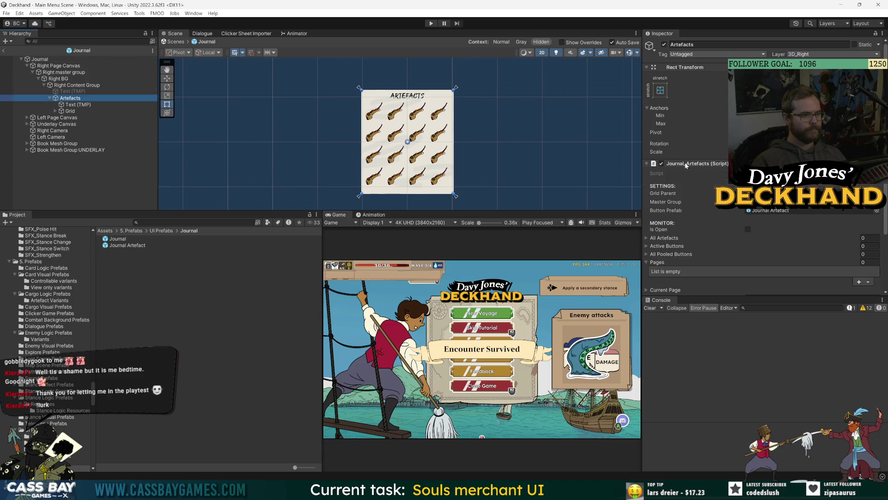
Locate the Journal Artefact prefab in the Project window through the Artefacts object's Button Prefab field
{"action": "double_click", "coordinate": [769, 211]}
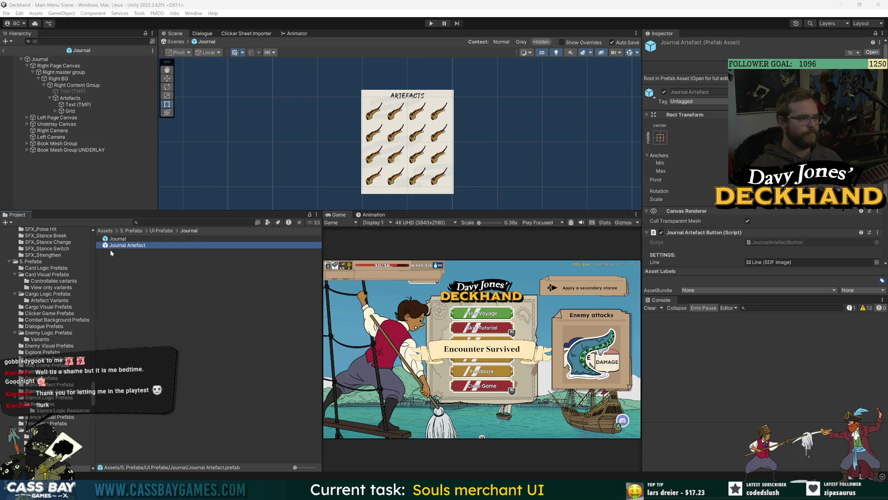
Open the Journal Artefact prefab and rename its root object and prefab file to Journal Artefact Button
{"action": "double_click", "coordinate": [116, 247]}
{"action": "left_click", "coordinate": [733, 44]}
{"action": "type", "text": "Button"}
{"action": "key", "text": "Return"}
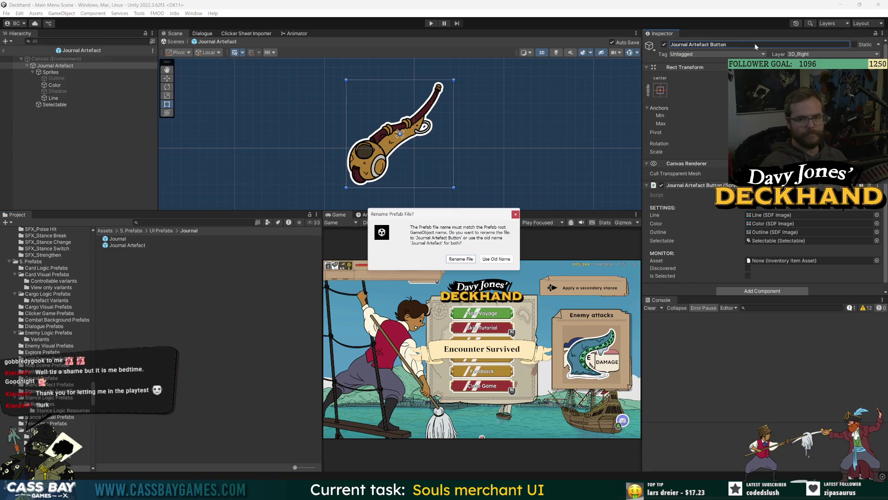
{"action": "left_click", "coordinate": [461, 259]}
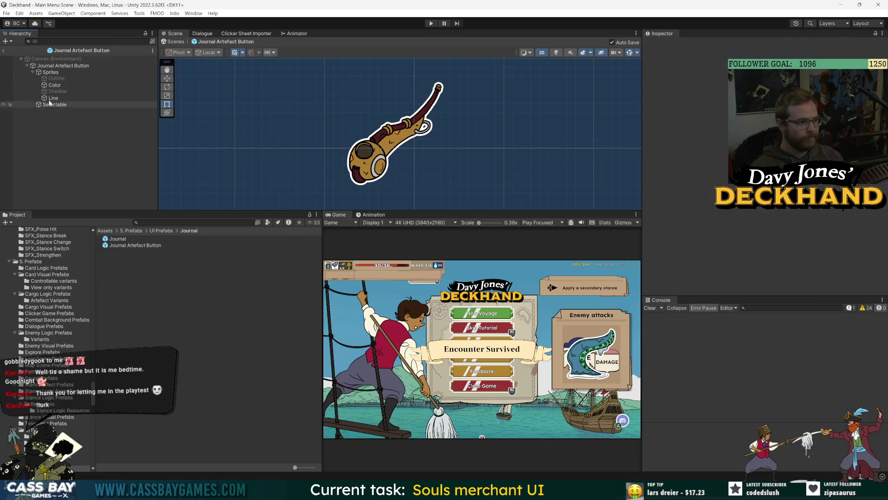
Capture a screenshot of the editor and select the prefab's Selectable child object
{"action": "left_click", "coordinate": [60, 65]}
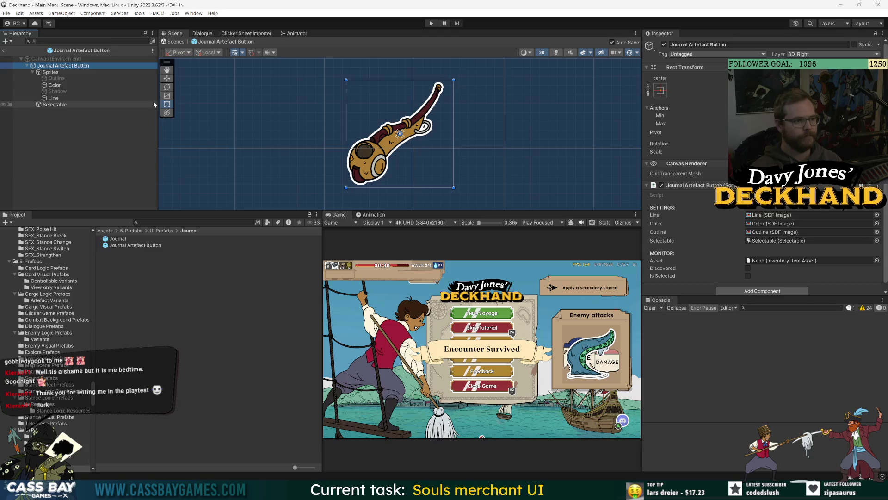
{"action": "key", "text": "super+shift+s"}
{"action": "mouse_move", "coordinate": [2, 43]}
{"action": "left_mouse_down"}
{"action": "mouse_move", "coordinate": [869, 373]}
{"action": "mouse_move", "coordinate": [887, 349]}
{"action": "left_mouse_up"}
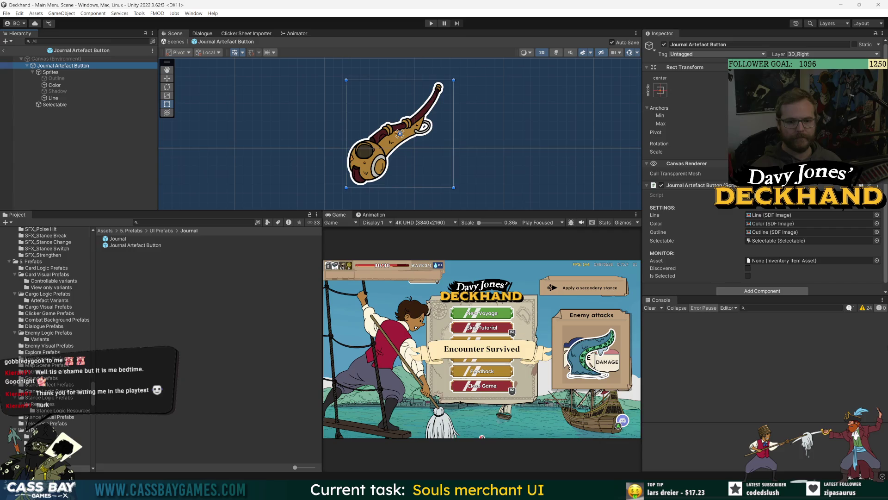
{"action": "left_click", "coordinate": [72, 106]}
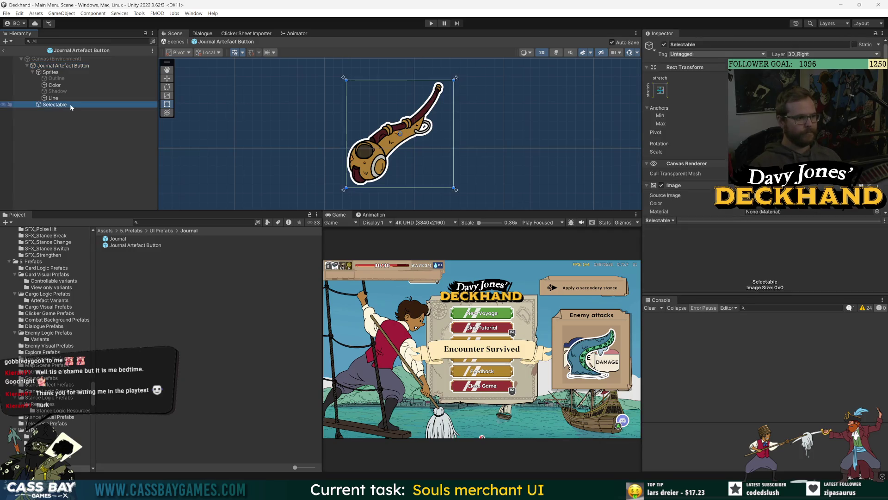
Widen the Inspector, remove the Select On Hover script from Selectable, and begin renaming Selectable
{"action": "scroll", "coordinate": [834, 222], "scroll_direction": "down", "scroll_amount": 5}
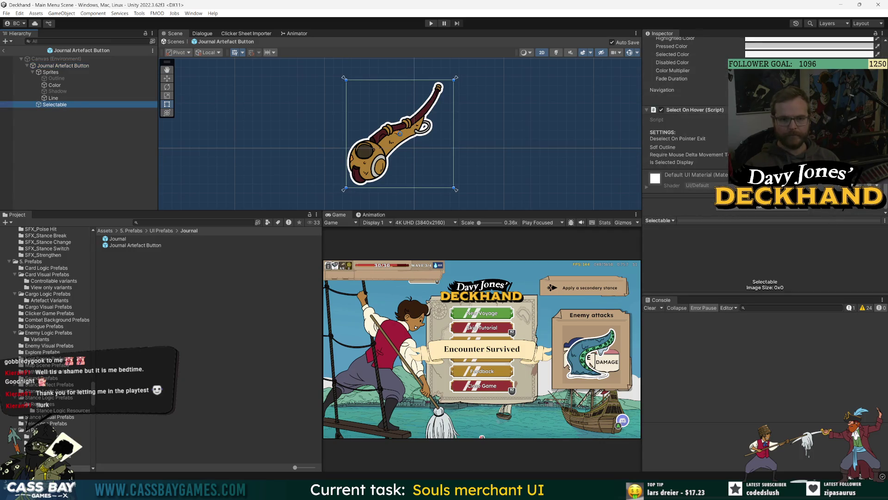
{"action": "left_click_drag", "start_coordinate": [642, 214], "coordinate": [631, 214]}
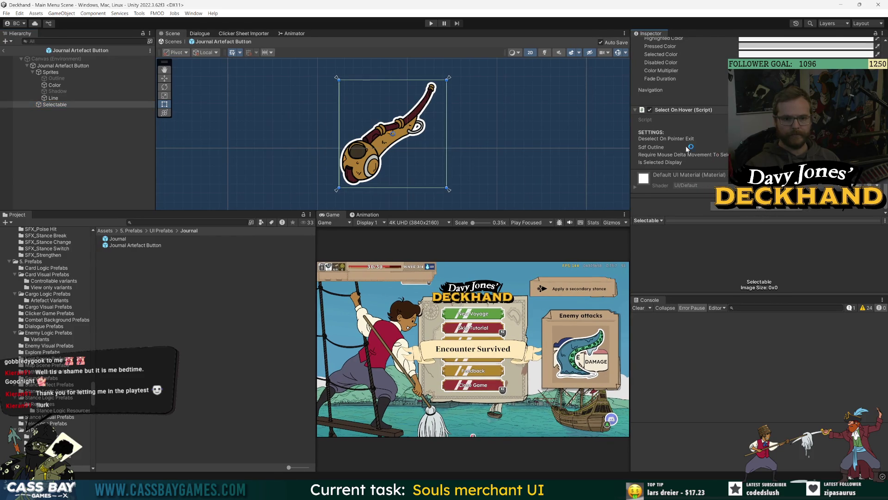
{"action": "scroll", "coordinate": [687, 149], "scroll_direction": "up", "scroll_amount": 3}
{"action": "left_click", "coordinate": [54, 105]}
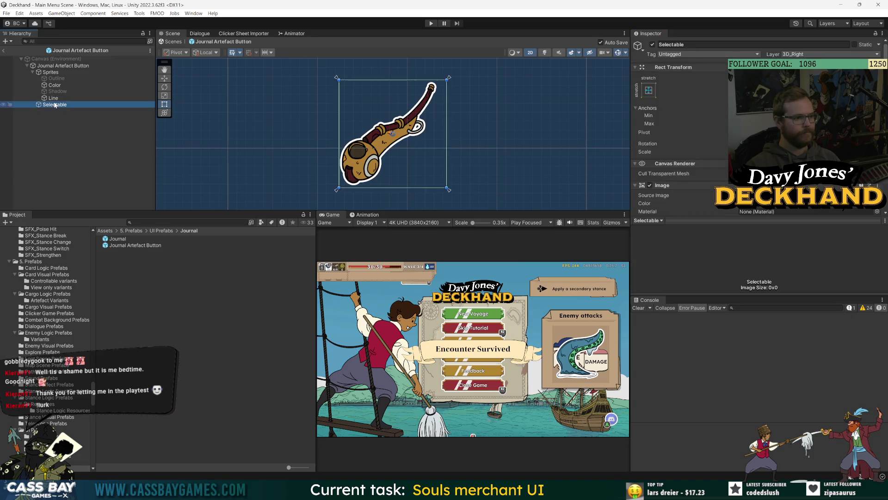
{"action": "scroll", "coordinate": [672, 153], "scroll_direction": "down", "scroll_amount": 8}
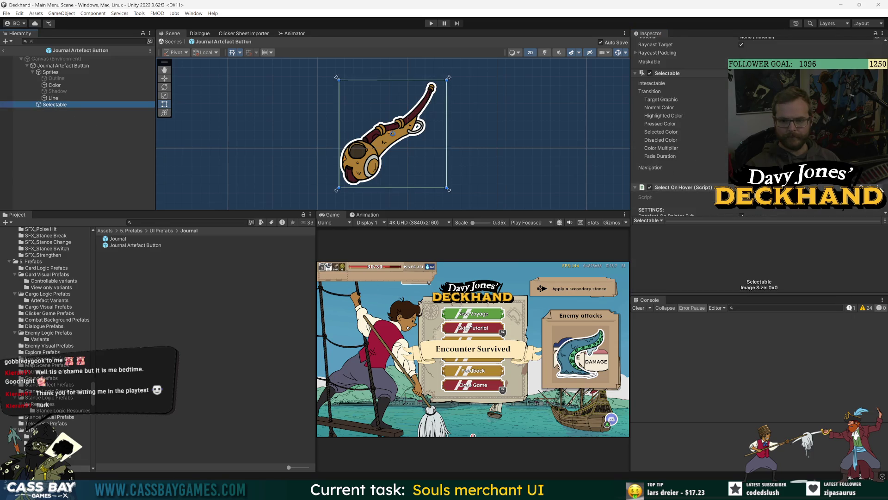
{"action": "left_click", "coordinate": [878, 187]}
{"action": "left_click", "coordinate": [855, 225]}
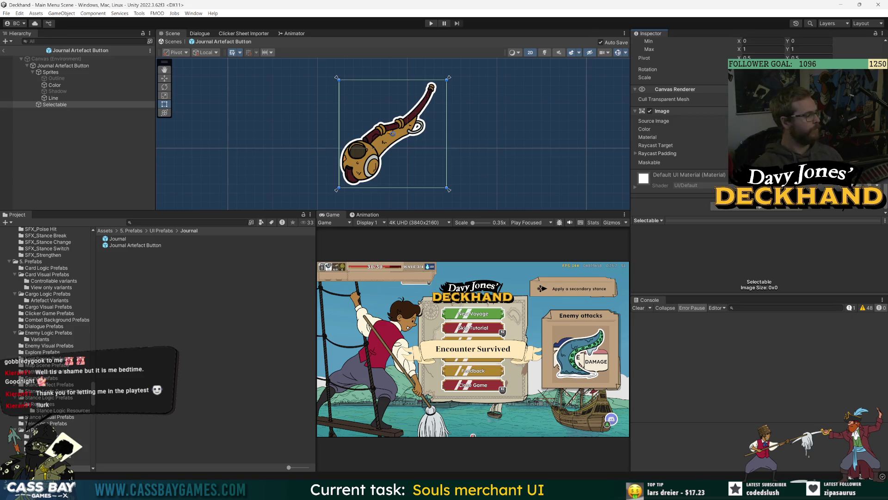
{"action": "left_click", "coordinate": [54, 106]}
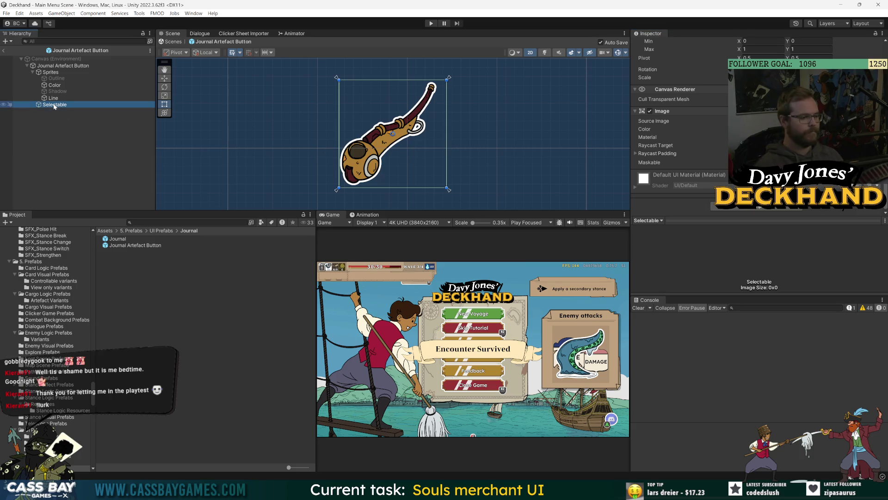
{"action": "key", "text": "F2"}
Name the Selectable child 'Raycast catcher' and capture a screenshot of the editor
{"action": "type", "text": "Ray"}
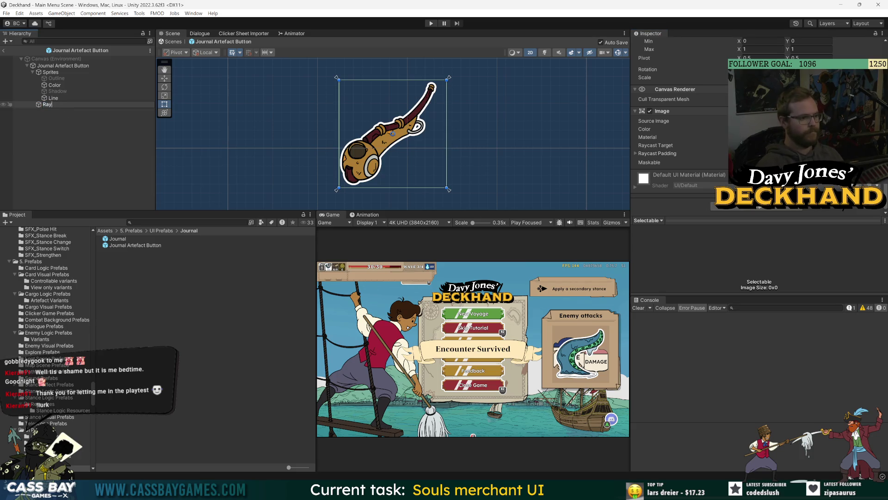
{"action": "type", "text": "cast catcher"}
{"action": "key", "text": "Return"}
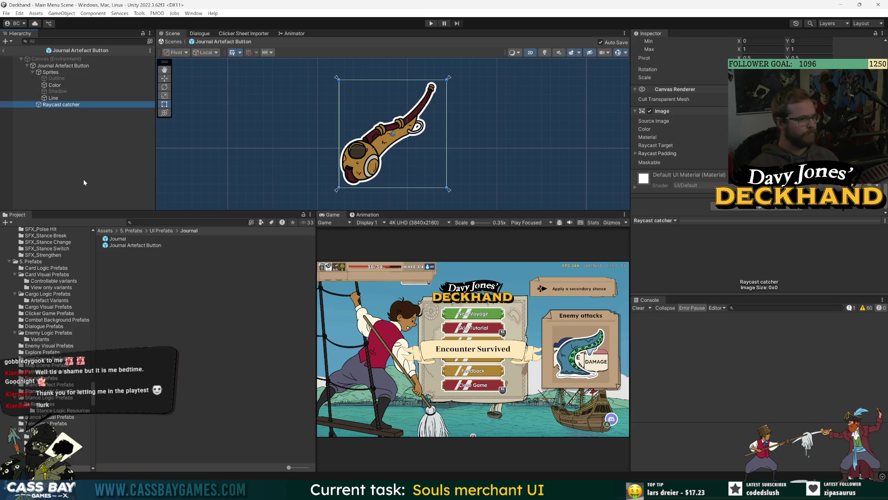
{"action": "key", "text": "ctrl+Print"}
{"action": "left_click_drag", "start_coordinate": [1, 45], "coordinate": [885, 243]}
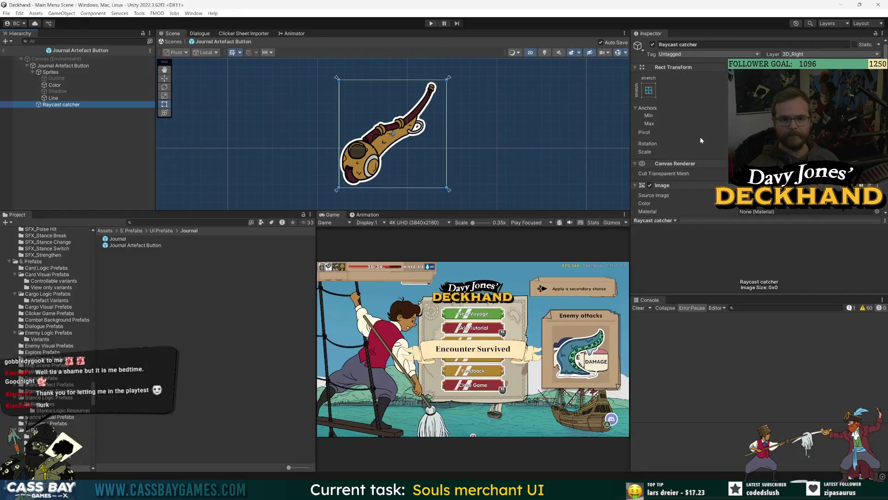
Select the parent Journal Artefact Button object and switch over to Visual Studio
{"action": "key", "text": "Up"}
{"action": "key", "text": "Up"}
{"action": "key", "text": "Up"}
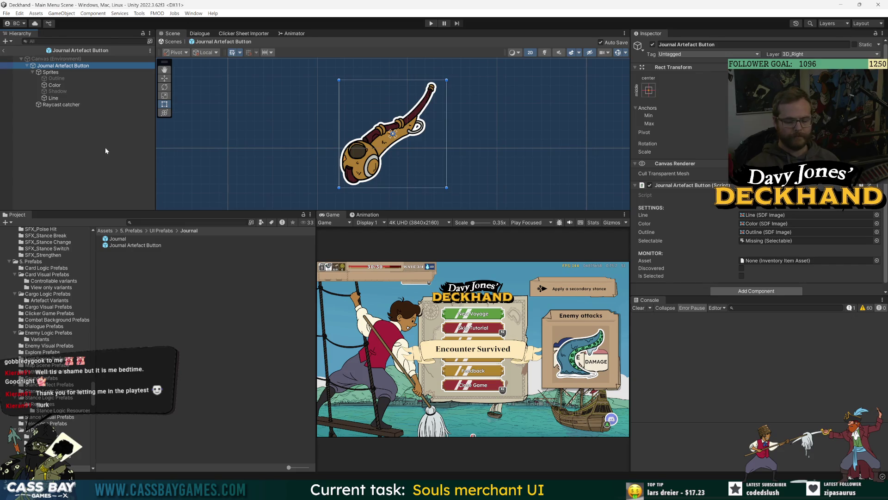
{"action": "key", "text": "shift+super+s"}
{"action": "key", "text": "Escape"}
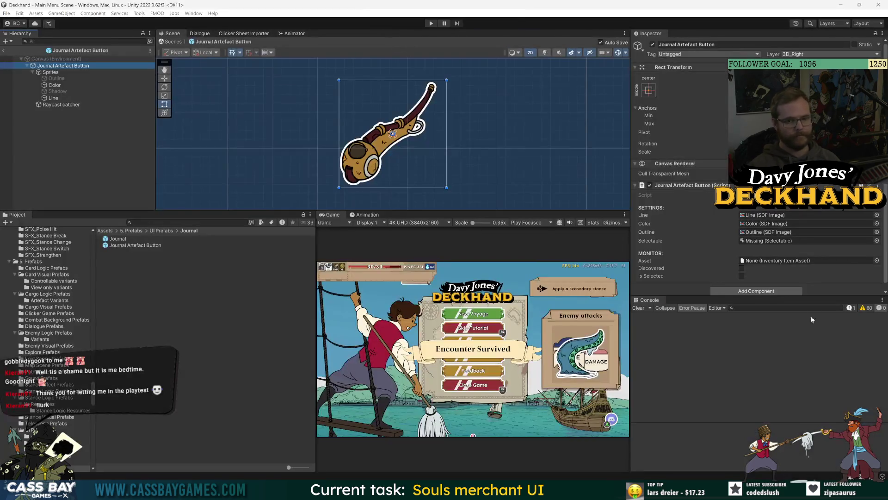
{"action": "key", "text": "alt+Tab"}
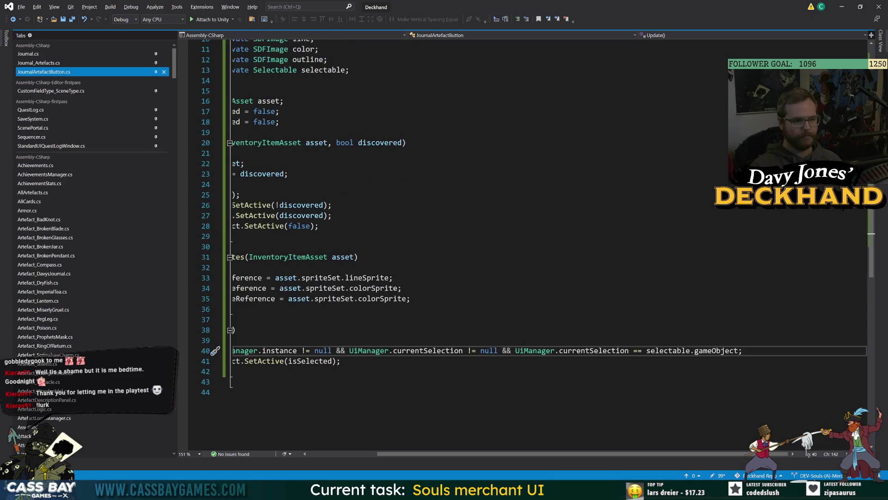
Read the JournalArtefactButton Update code that checks the current selection, then return to Unity
{"action": "left_click_drag", "start_coordinate": [384, 456], "coordinate": [271, 453]}
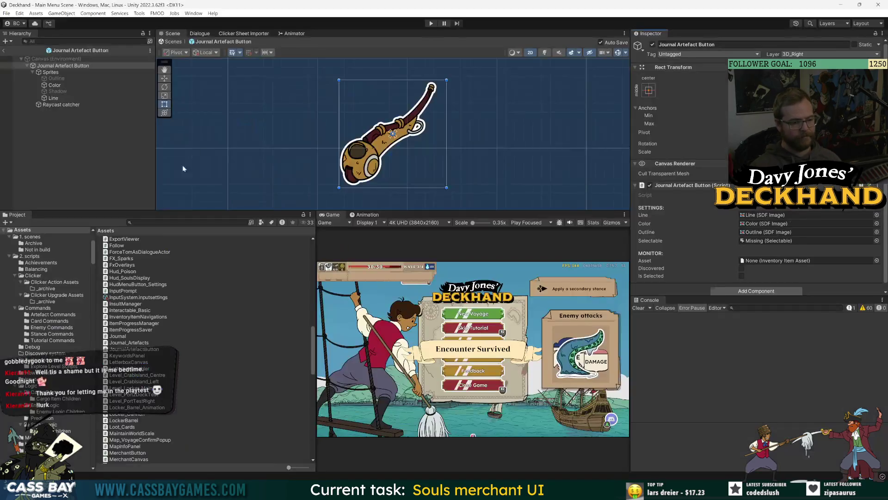
{"action": "key", "text": "alt+Tab"}
{"action": "left_click", "coordinate": [635, 185]}
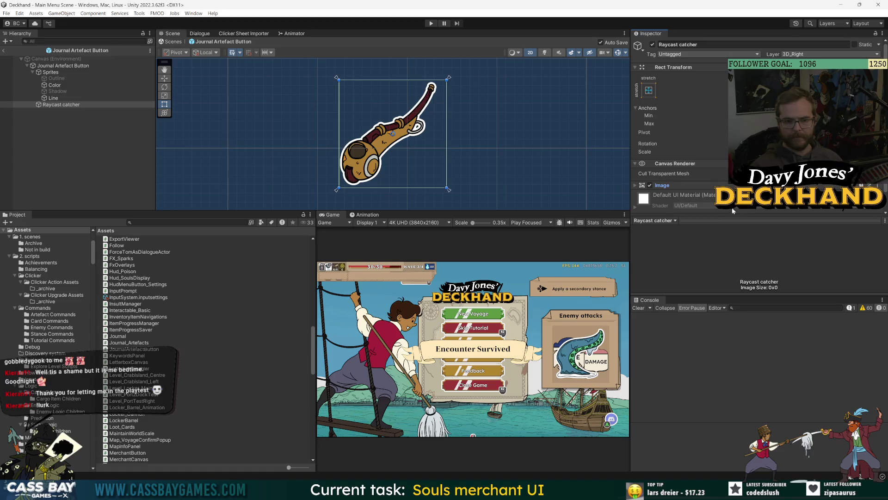
Add a Selectable component to the Raycast catcher object
{"action": "scroll", "coordinate": [732, 207], "scroll_direction": "down", "scroll_amount": 1}
{"action": "left_click", "coordinate": [740, 212]}
{"action": "type", "text": "seletab"}
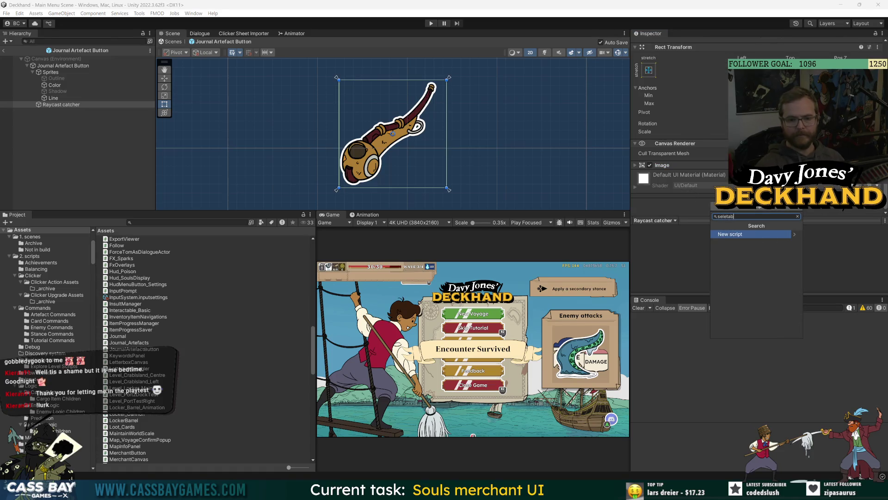
{"action": "key", "text": "BackSpace"}
{"action": "type", "text": "cta"}
{"action": "key", "text": "Return"}
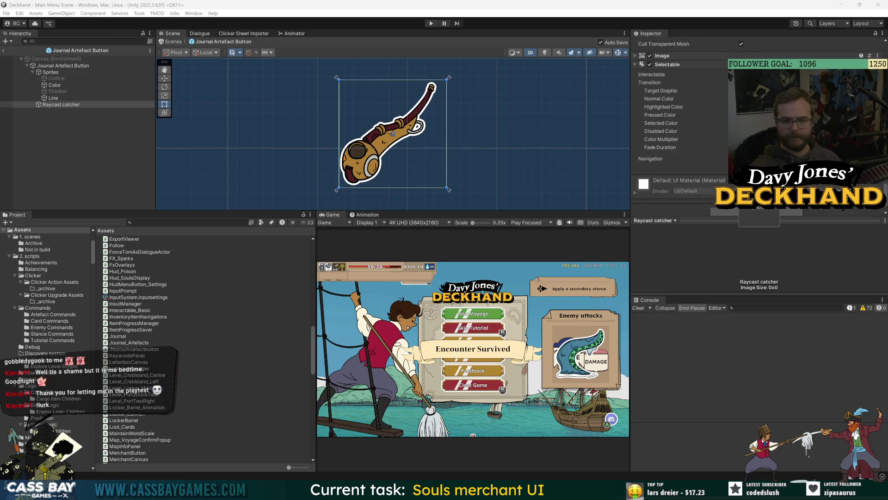
Assign Raycast catcher to the Journal Artefact Button's Selectable field and check the Console
{"action": "left_click", "coordinate": [63, 65]}
{"action": "mouse_move", "coordinate": [61, 105]}
{"action": "left_mouse_down"}
{"action": "mouse_move", "coordinate": [139, 111]}
{"action": "mouse_move", "coordinate": [786, 252]}
{"action": "mouse_move", "coordinate": [786, 234]}
{"action": "left_mouse_up"}
{"action": "left_click", "coordinate": [786, 320]}
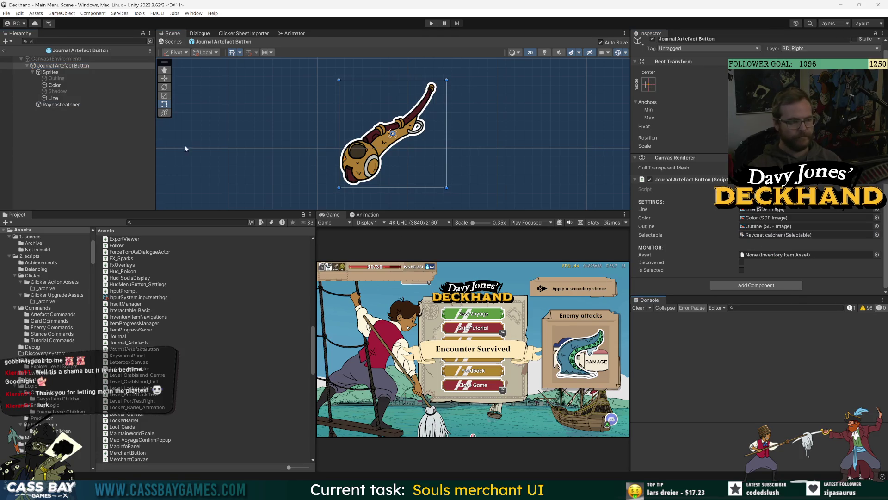
{"action": "key", "text": "super+shift+s"}
{"action": "key", "text": "Escape"}
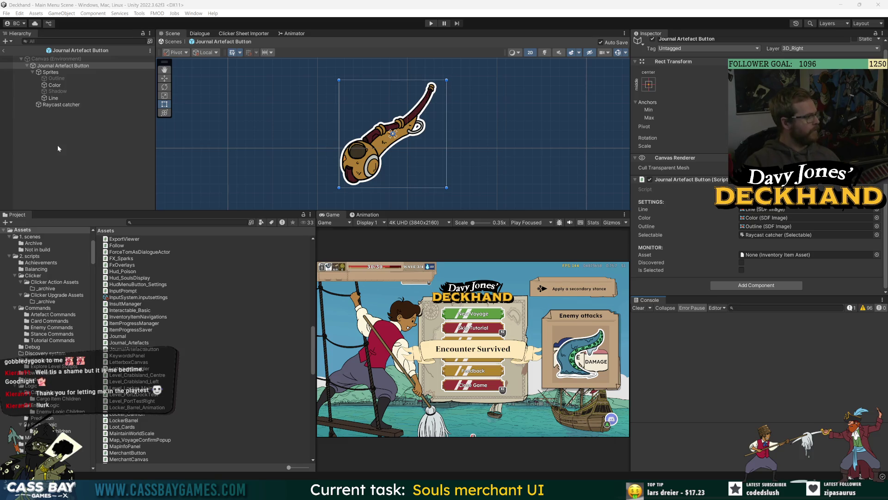
Switch to the Journal prefab, expand Left Page Canvas and Left master group, and select Journal
{"action": "left_click", "coordinate": [4, 50]}
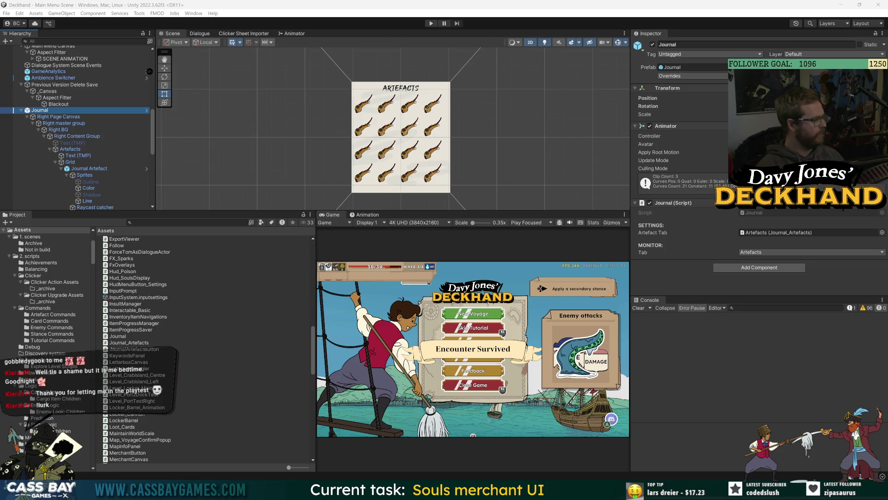
{"action": "left_click", "coordinate": [146, 110]}
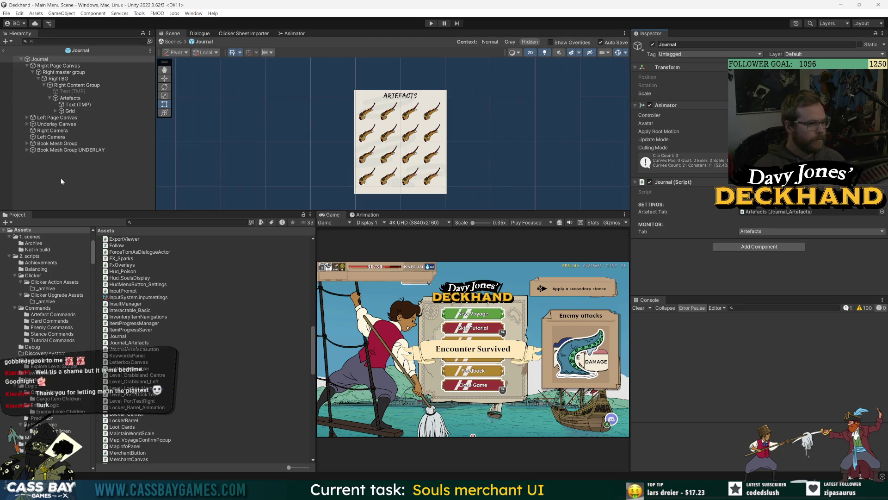
{"action": "left_click", "coordinate": [60, 179]}
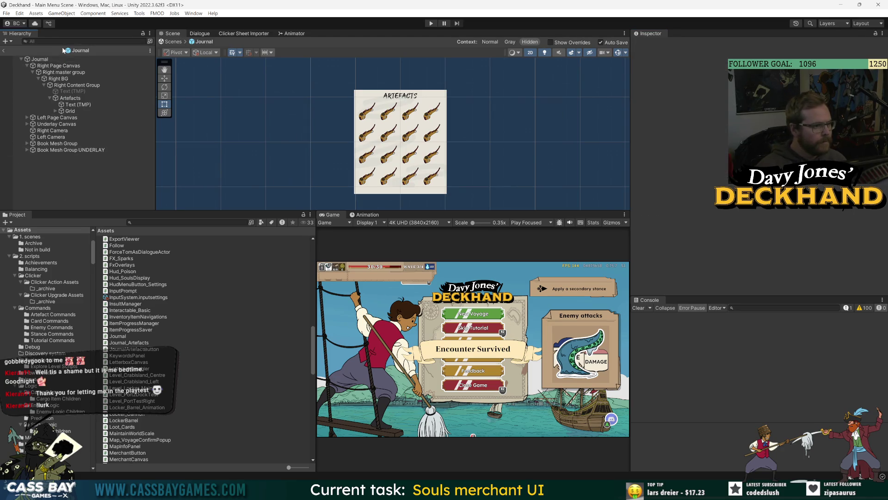
{"action": "left_click", "coordinate": [55, 143]}
{"action": "left_click", "coordinate": [26, 117]}
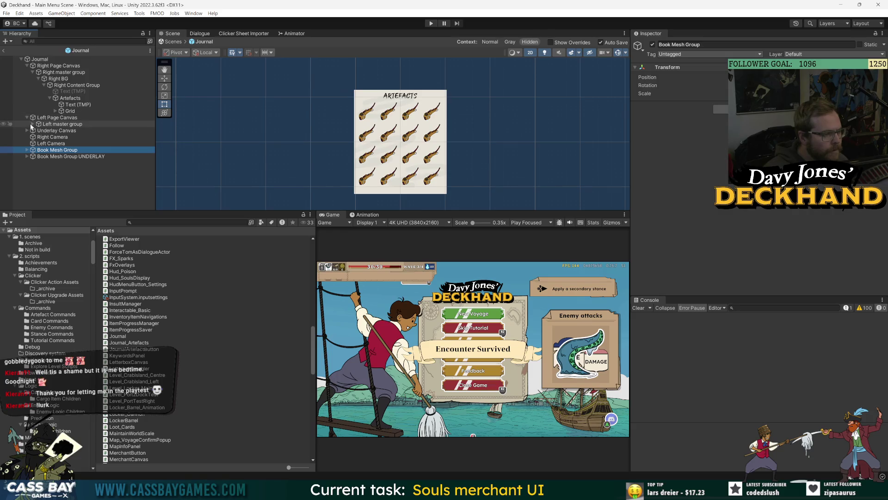
{"action": "left_click", "coordinate": [32, 124]}
{"action": "left_click", "coordinate": [80, 189]}
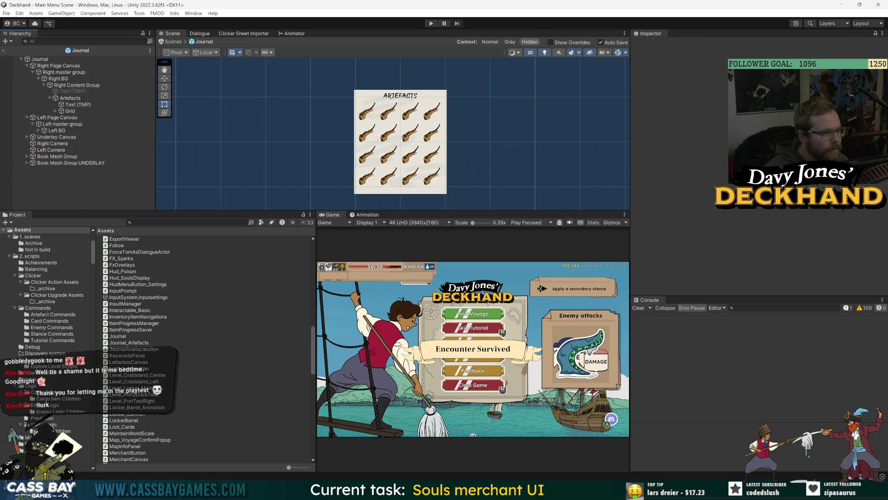
{"action": "left_click", "coordinate": [40, 59]}
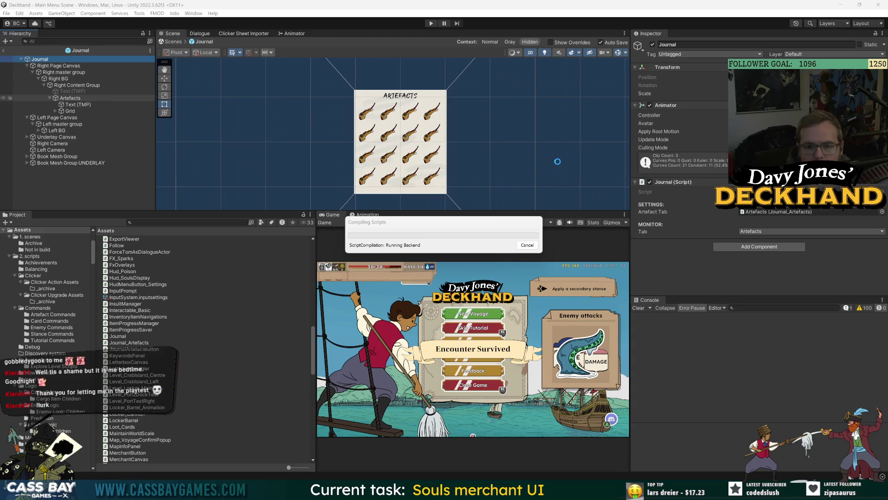
Select the Artefacts object to inspect its components
{"action": "left_click", "coordinate": [70, 98]}
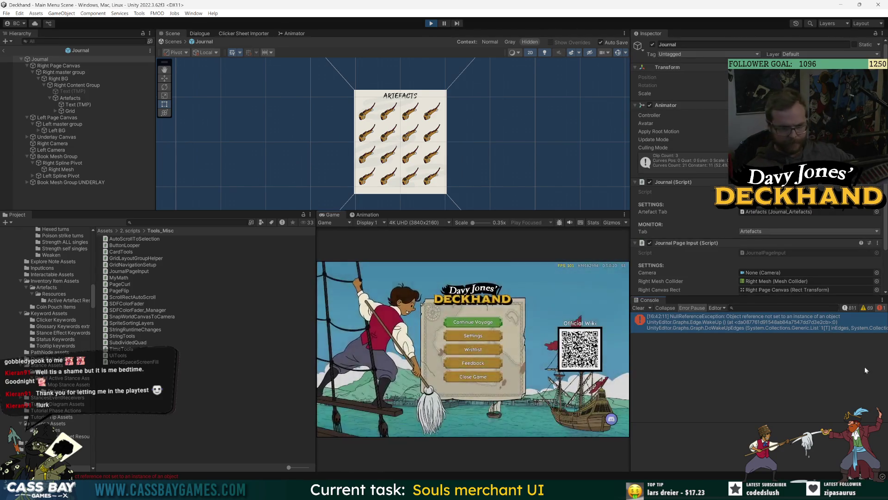
Hide the Main Menu Canvas, test hovering the journal artefacts in the running game, then stop Play mode
{"action": "left_click", "coordinate": [3, 51]}
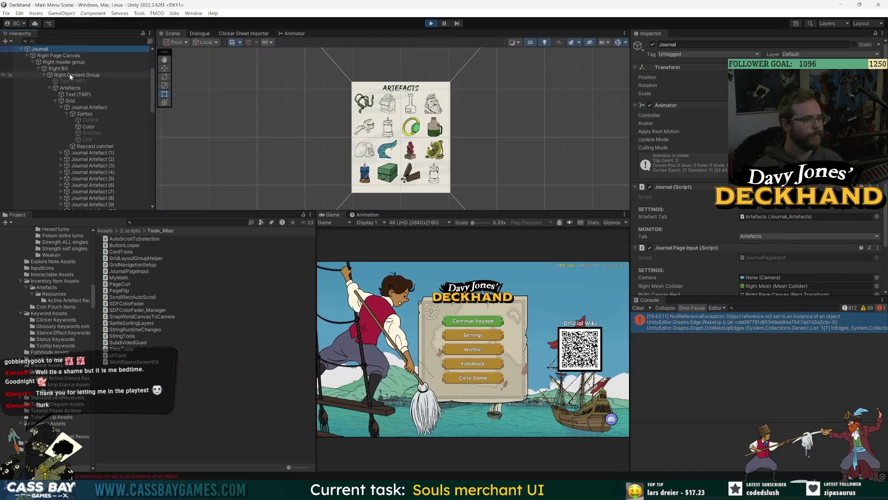
{"action": "left_click", "coordinate": [46, 62]}
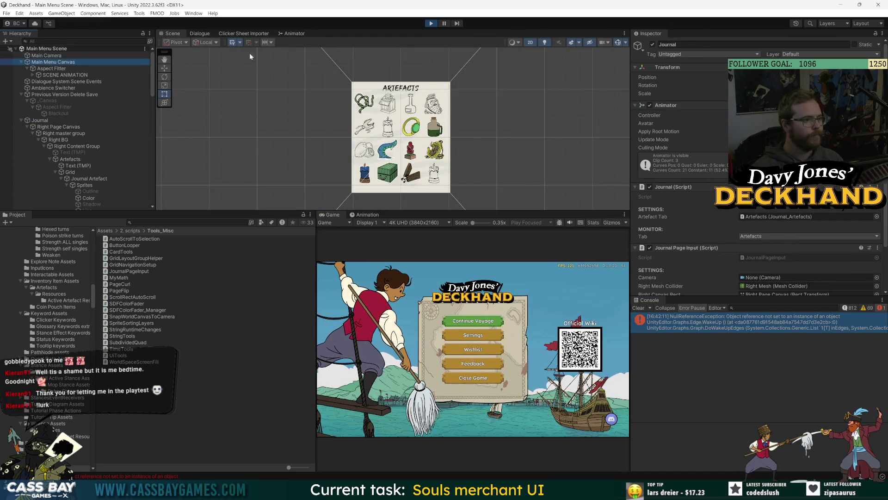
{"action": "left_click", "coordinate": [652, 44]}
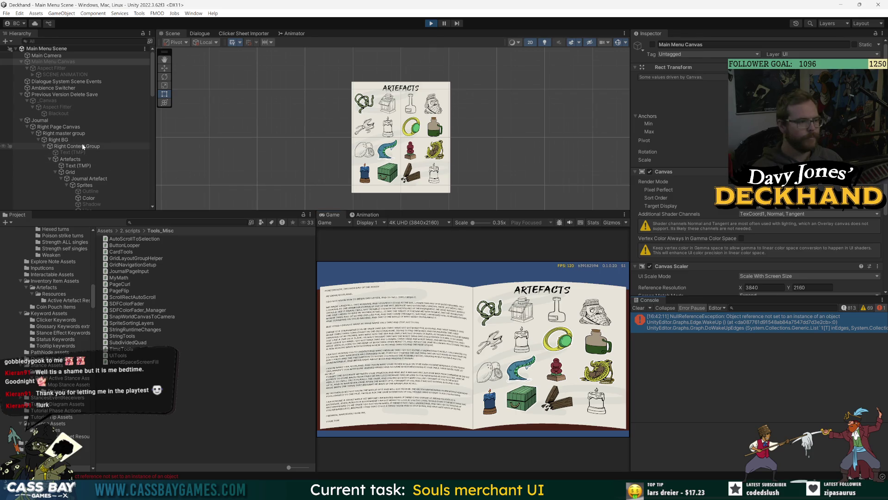
{"action": "left_click", "coordinate": [62, 121]}
{"action": "scroll", "coordinate": [699, 197], "scroll_direction": "down", "scroll_amount": 3}
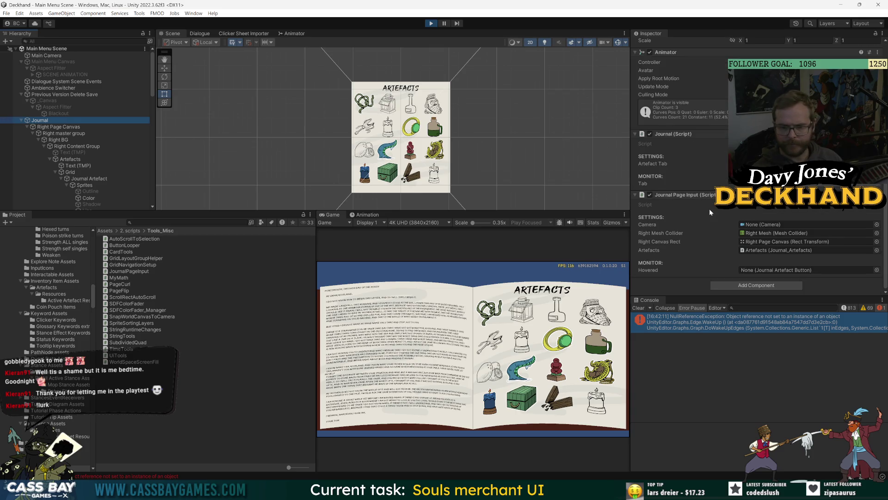
{"action": "left_click", "coordinate": [618, 333]}
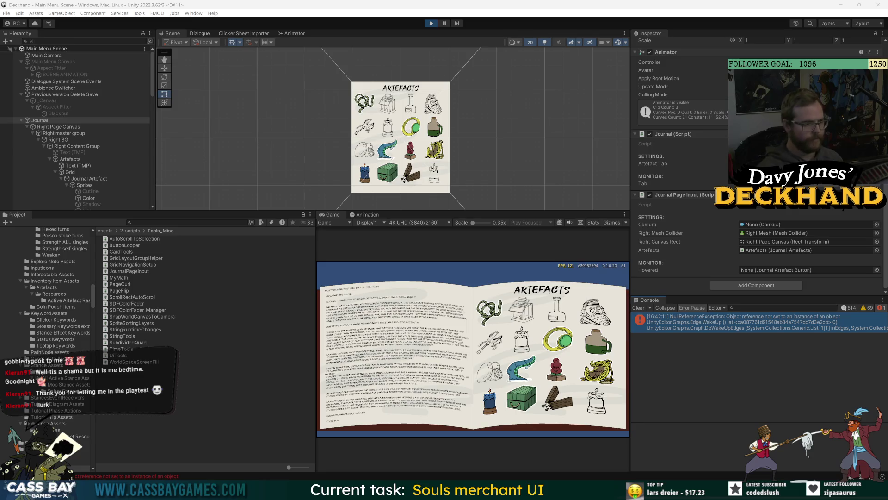
{"action": "left_click", "coordinate": [431, 23]}
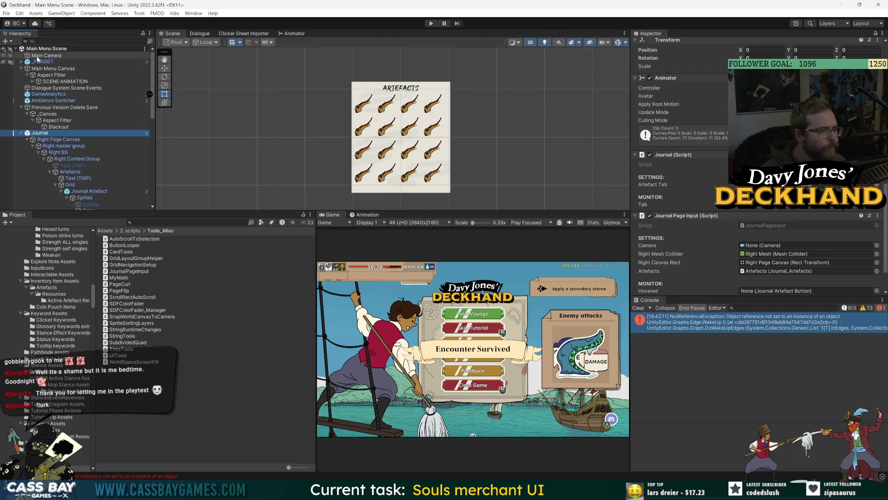
Assign Main Camera to Journal Page Input's Camera field, save the scene, and clear the Console
{"action": "mouse_move", "coordinate": [37, 56]}
{"action": "left_mouse_down"}
{"action": "mouse_move", "coordinate": [417, 162]}
{"action": "mouse_move", "coordinate": [788, 224]}
{"action": "left_mouse_up"}
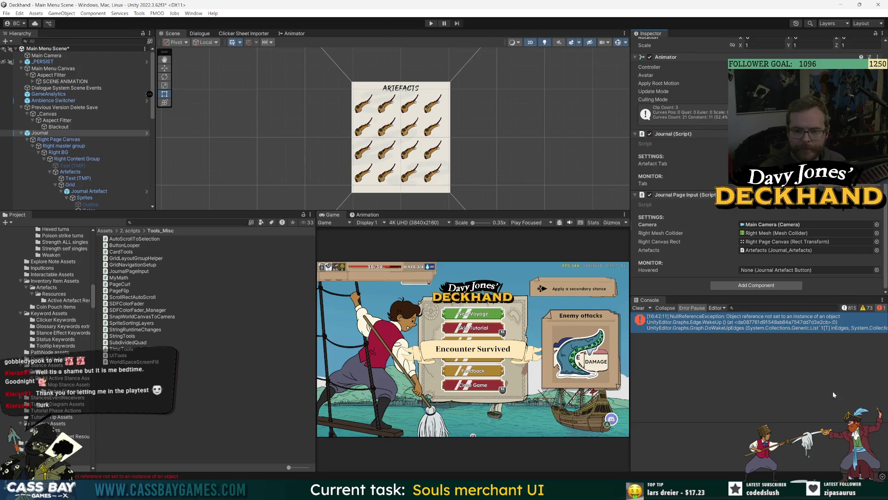
{"action": "key", "text": "ctrl+s"}
{"action": "left_click", "coordinate": [639, 308]}
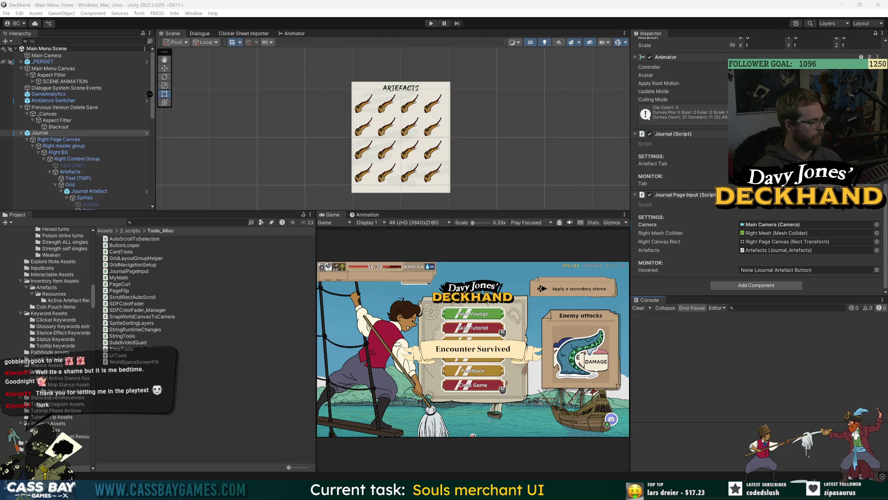
Start the game in Play mode to test the journal
{"action": "left_click", "coordinate": [431, 23]}
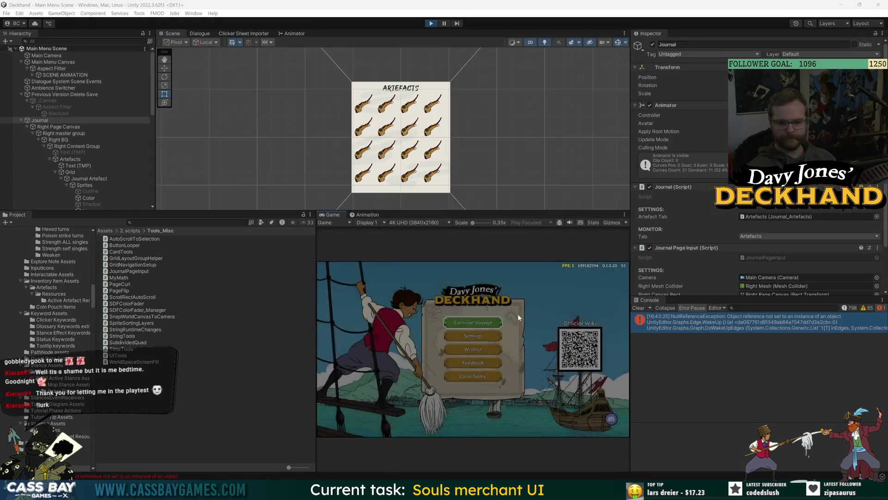
Deactivate Main Menu Canvas with Alt+Shift+A, then select Journal and focus the Game view
{"action": "left_click", "coordinate": [45, 63]}
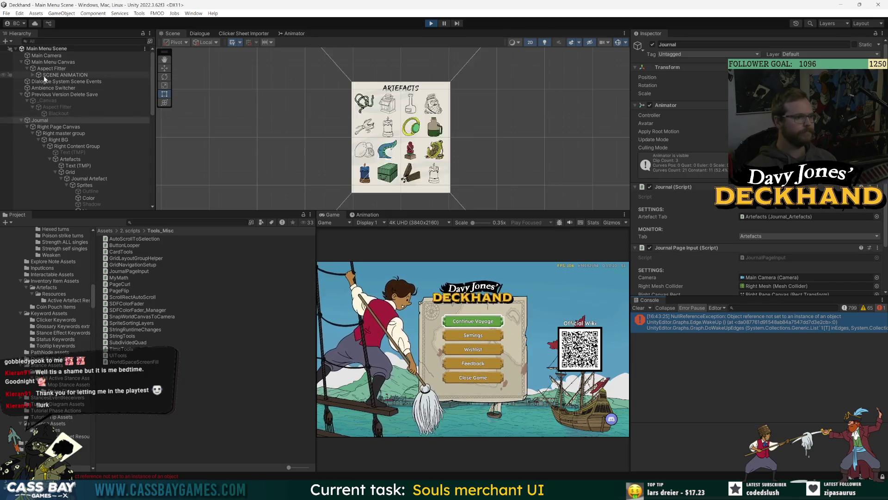
{"action": "key", "text": "alt+shift+a"}
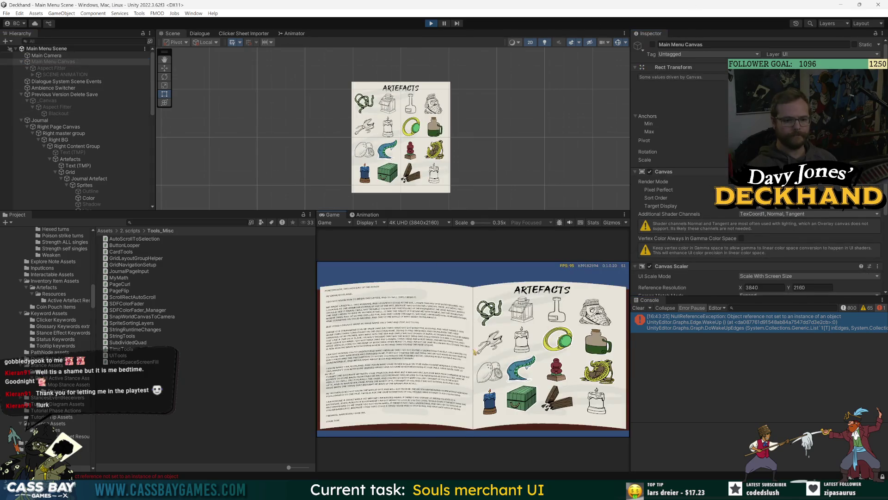
{"action": "scroll", "coordinate": [680, 162], "scroll_direction": "down", "scroll_amount": 5}
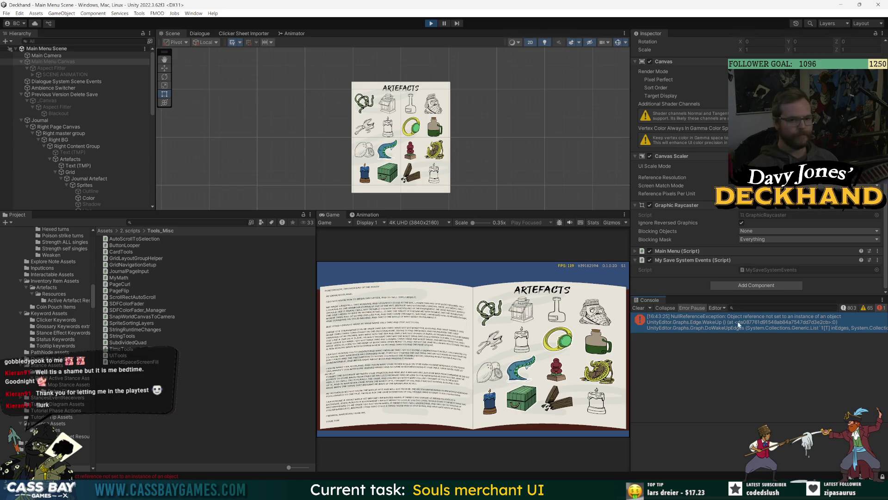
{"action": "left_click", "coordinate": [40, 121]}
{"action": "left_click", "coordinate": [504, 308]}
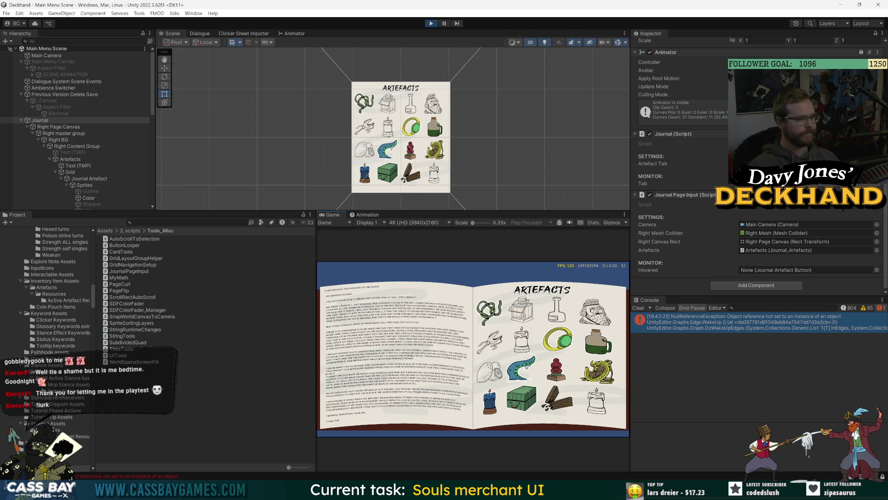
Select Artefacts, collapse its Pages list and the Grid children, then select Left Mesh
{"action": "scroll", "coordinate": [135, 129], "scroll_direction": "down", "scroll_amount": 5}
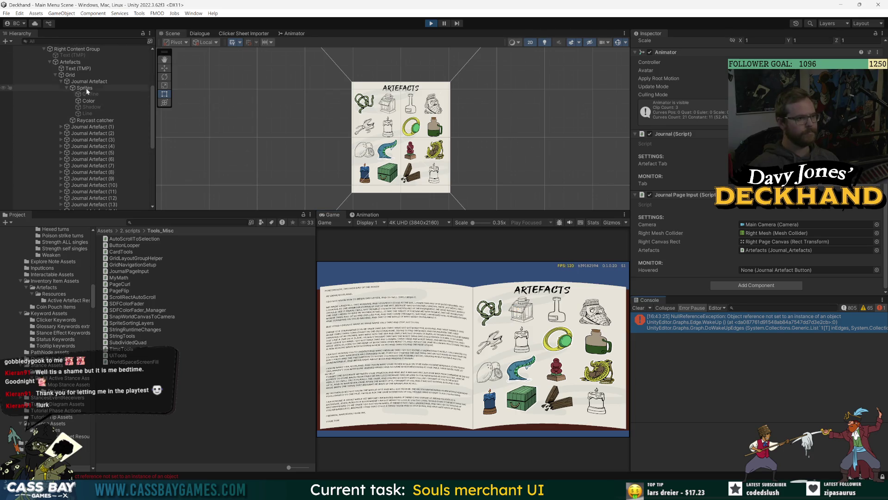
{"action": "left_click", "coordinate": [76, 63]}
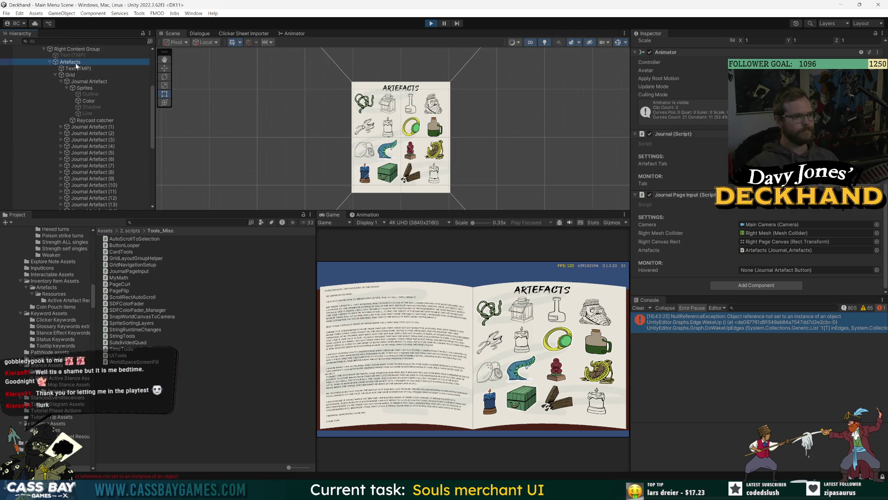
{"action": "left_click", "coordinate": [645, 210]}
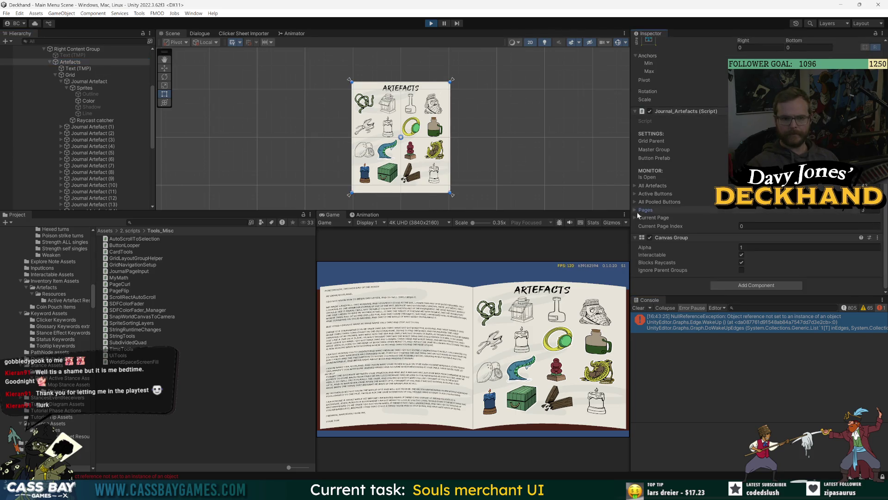
{"action": "left_click", "coordinate": [55, 75]}
{"action": "left_click", "coordinate": [60, 159]}
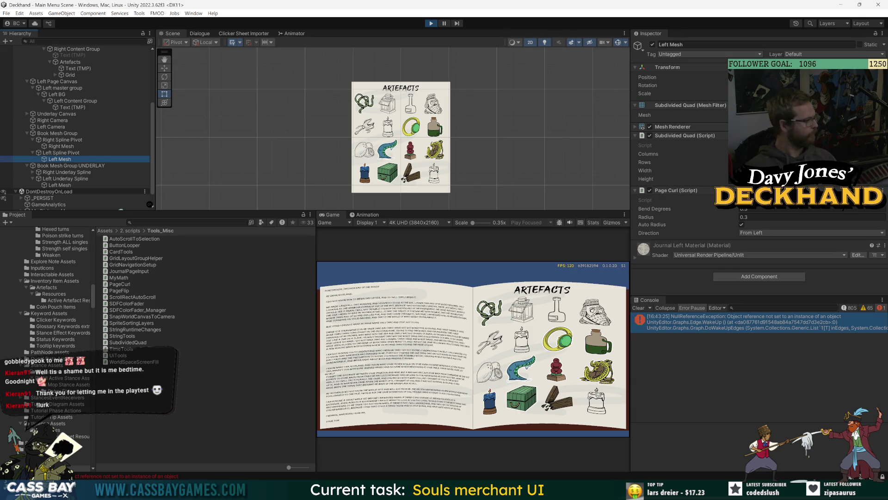
Inspect the Right Mesh page's Mesh Collider layer overrides
{"action": "left_click", "coordinate": [61, 146]}
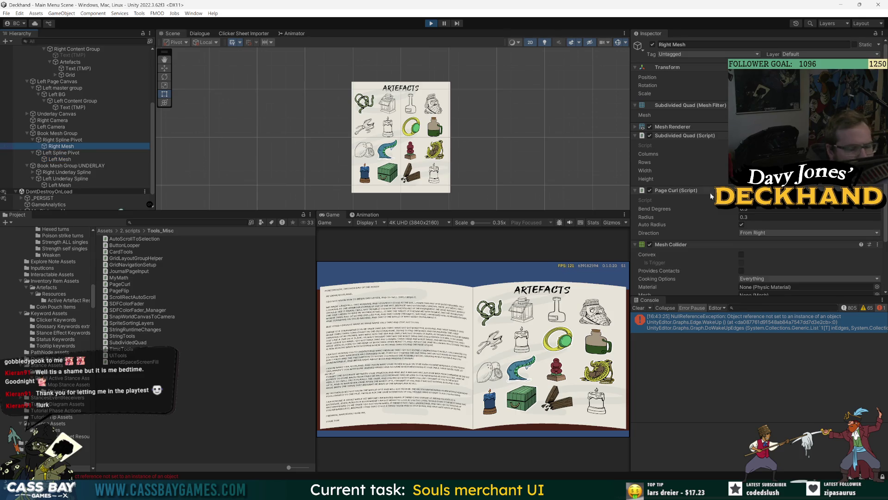
{"action": "scroll", "coordinate": [699, 259], "scroll_direction": "down", "scroll_amount": 3}
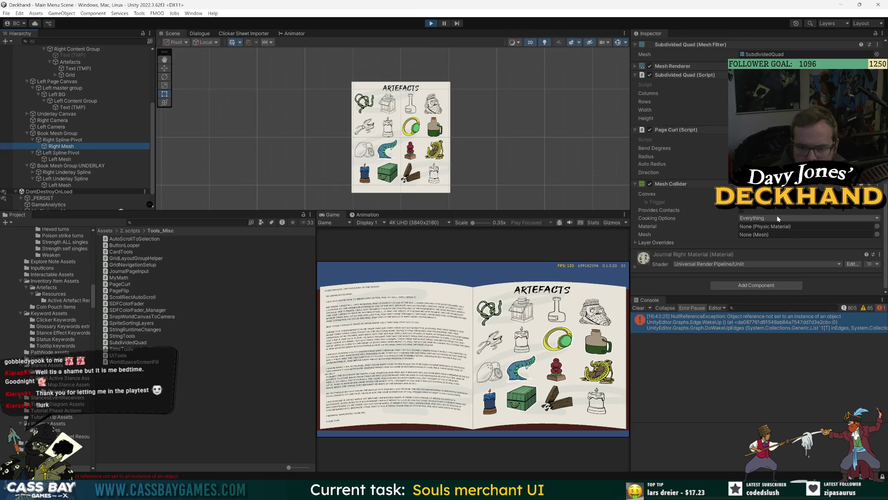
{"action": "left_click", "coordinate": [635, 242]}
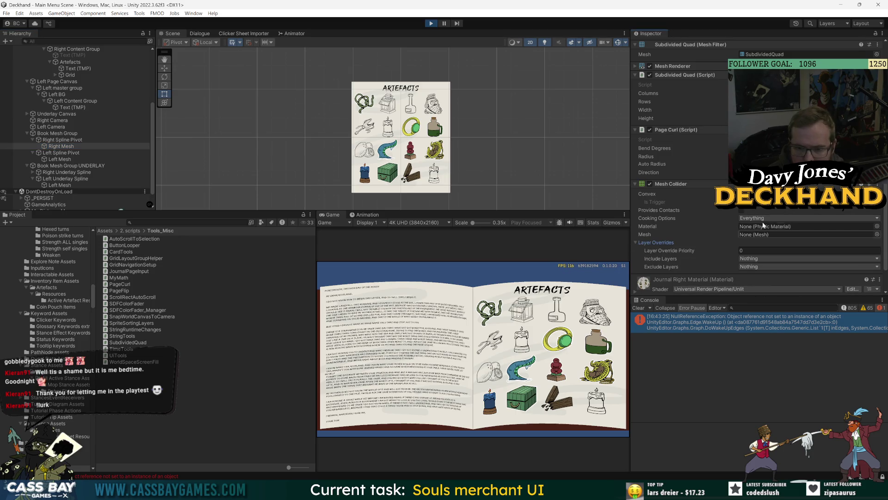
{"action": "scroll", "coordinate": [676, 104], "scroll_direction": "up", "scroll_amount": 2}
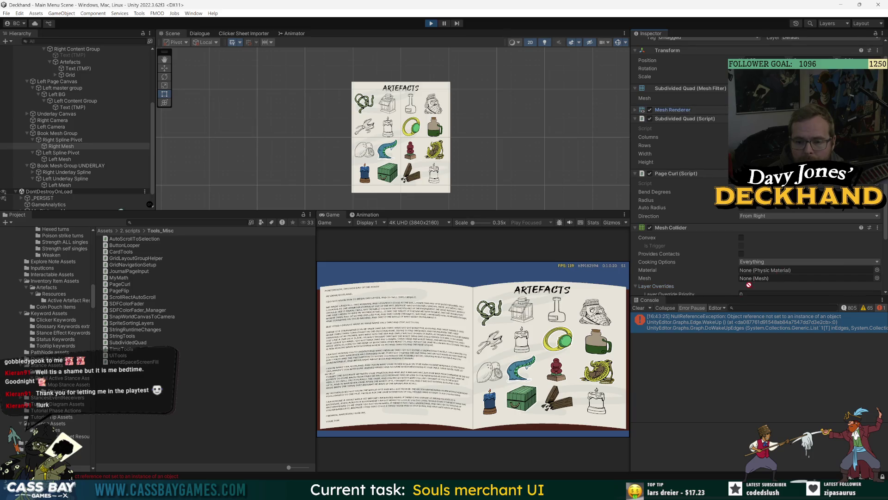
{"action": "scroll", "coordinate": [674, 213], "scroll_direction": "down", "scroll_amount": 3}
{"action": "scroll", "coordinate": [779, 211], "scroll_direction": "up", "scroll_amount": 2}
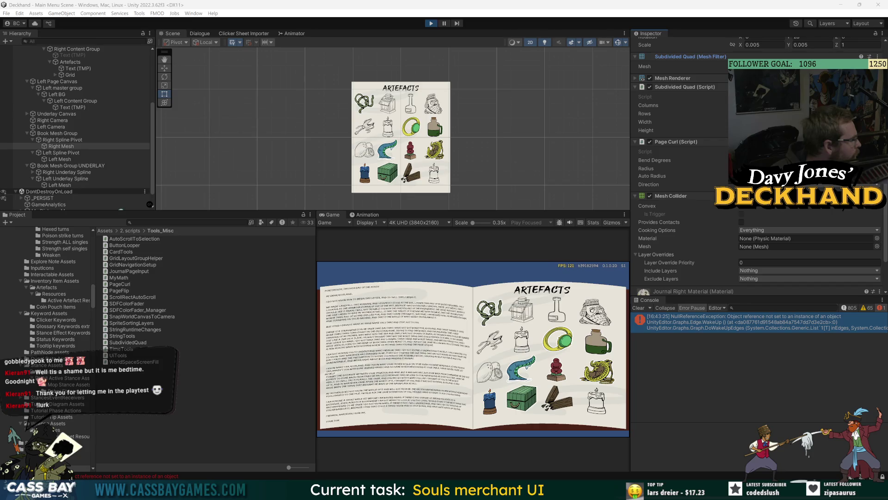
Stop play mode, apply all Journal overrides to its prefab, and open it in Prefab Mode
{"action": "key", "text": "ctrl+p"}
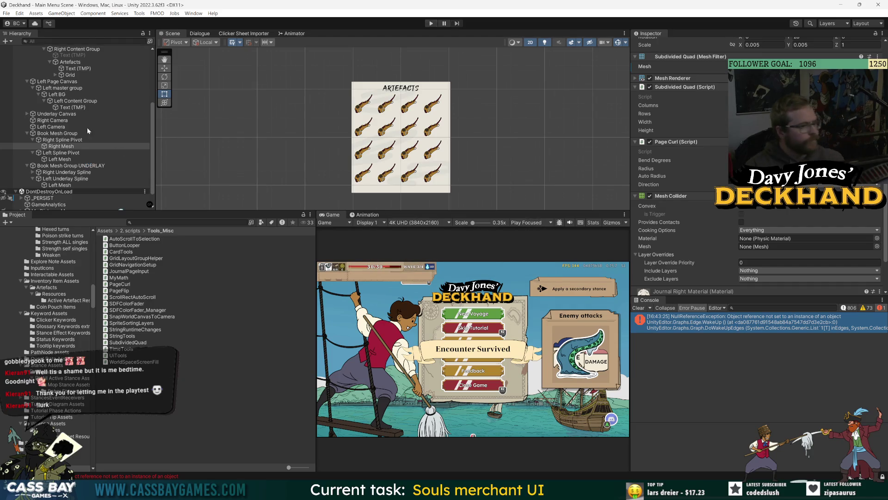
{"action": "scroll", "coordinate": [70, 106], "scroll_direction": "up", "scroll_amount": 5}
{"action": "left_click", "coordinate": [39, 133]}
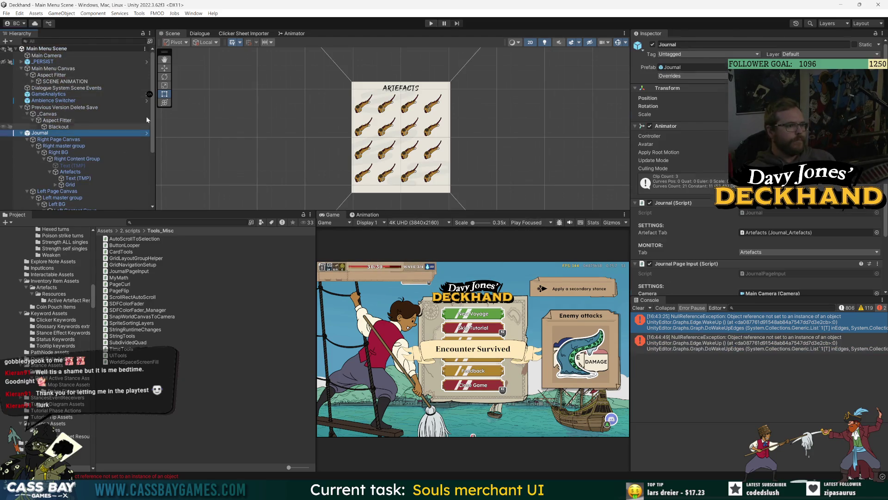
{"action": "left_click", "coordinate": [692, 76]}
{"action": "left_click", "coordinate": [753, 380]}
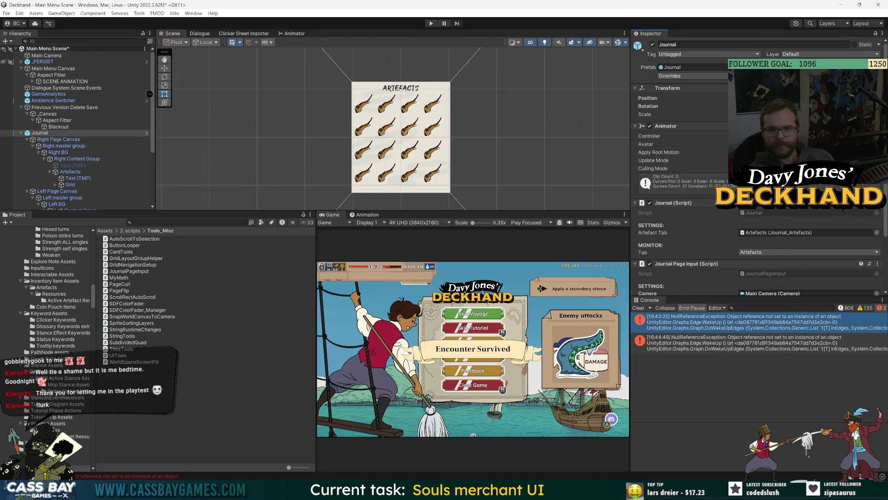
{"action": "double_click", "coordinate": [40, 133]}
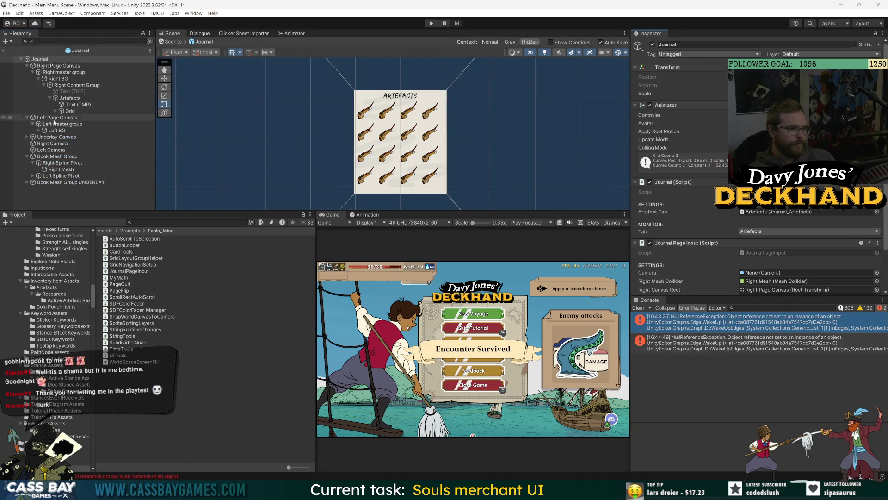
{"action": "left_click", "coordinate": [48, 137]}
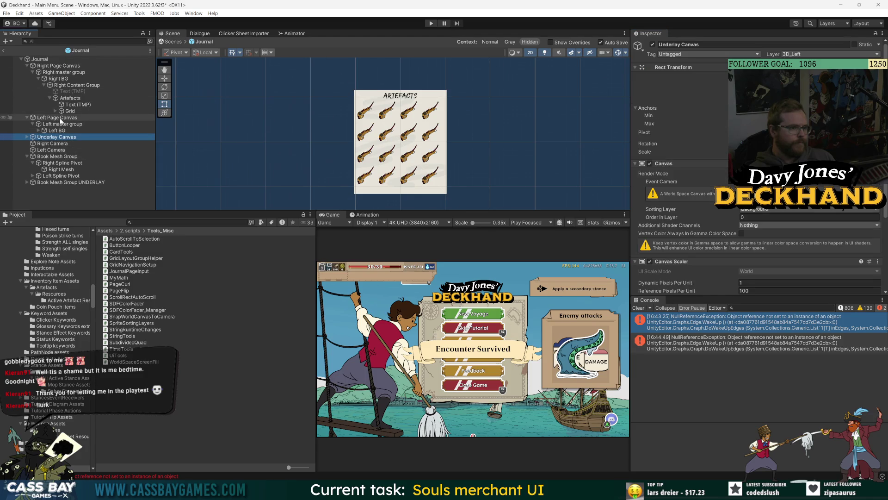
{"action": "left_click", "coordinate": [56, 156]}
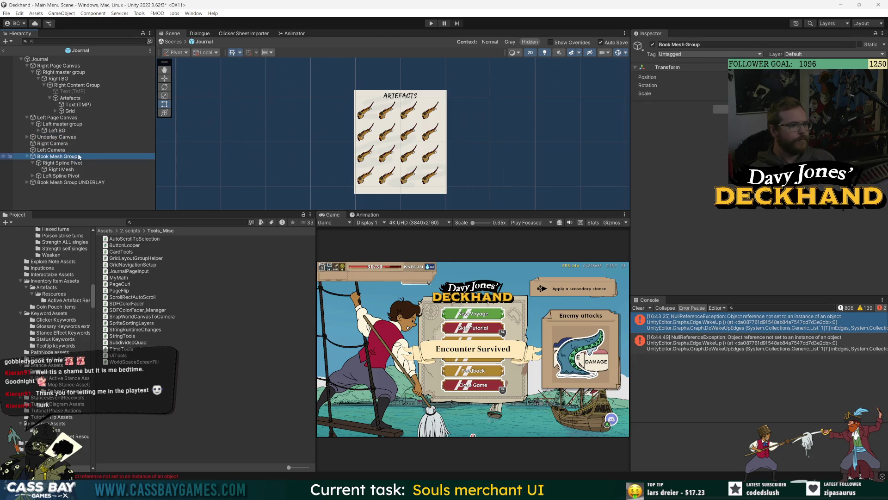
{"action": "left_click", "coordinate": [77, 169]}
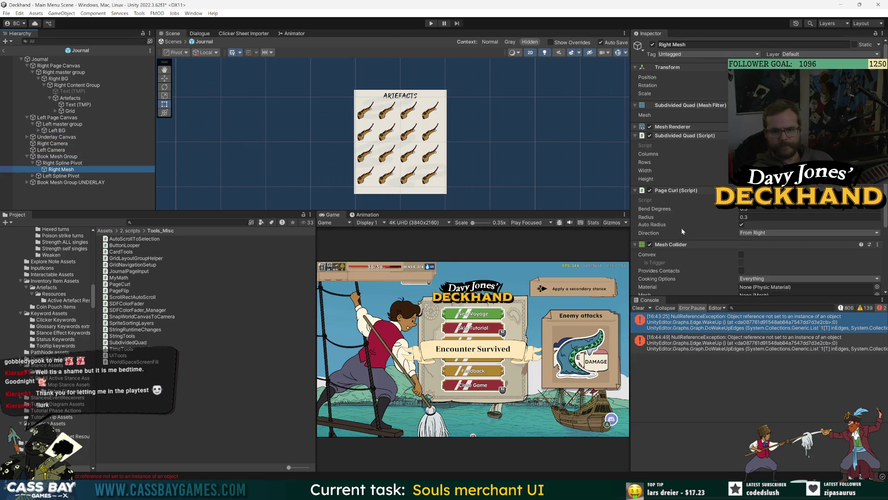
{"action": "scroll", "coordinate": [682, 226], "scroll_direction": "down", "scroll_amount": 5}
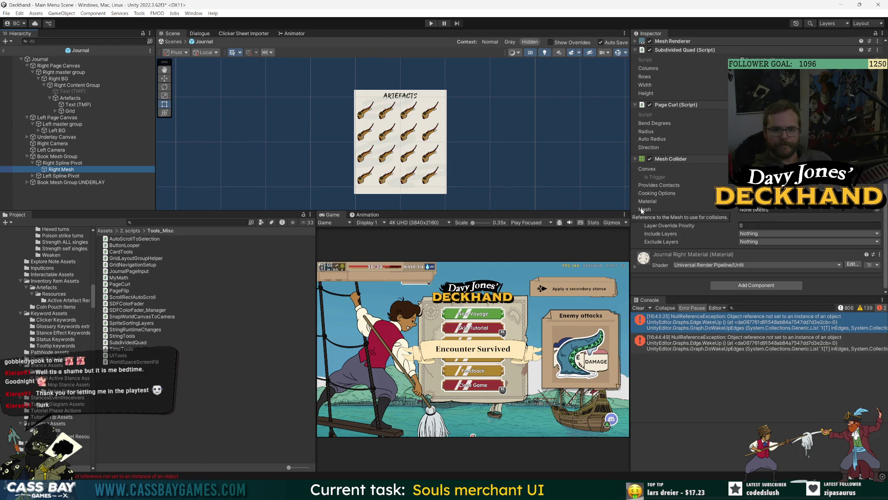
{"action": "scroll", "coordinate": [712, 210], "scroll_direction": "up", "scroll_amount": 5}
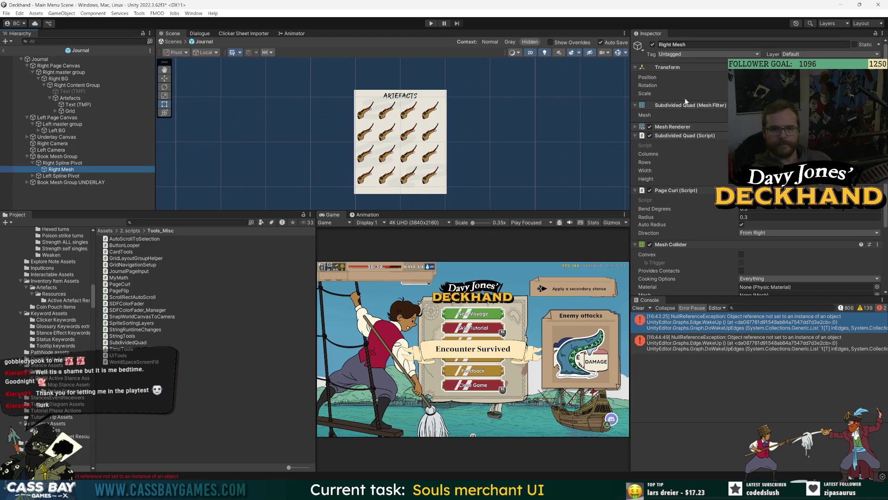
{"action": "scroll", "coordinate": [686, 100], "scroll_direction": "down", "scroll_amount": 3}
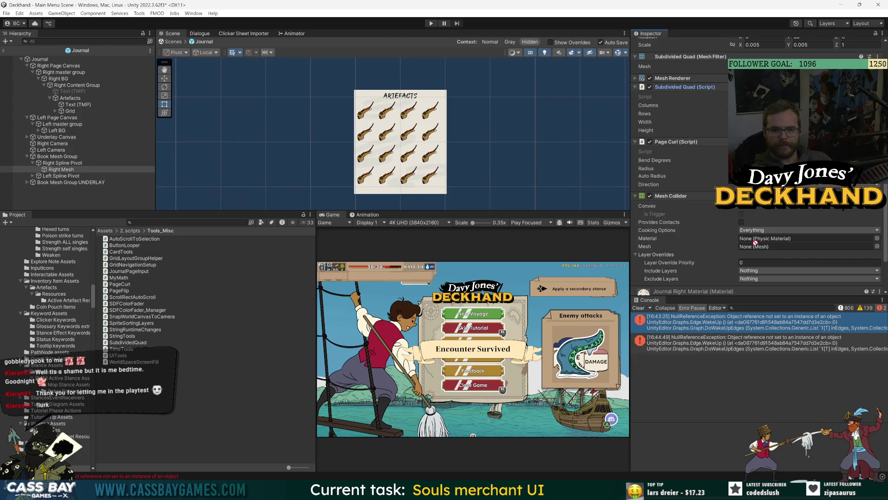
{"action": "scroll", "coordinate": [695, 189], "scroll_direction": "up", "scroll_amount": 3}
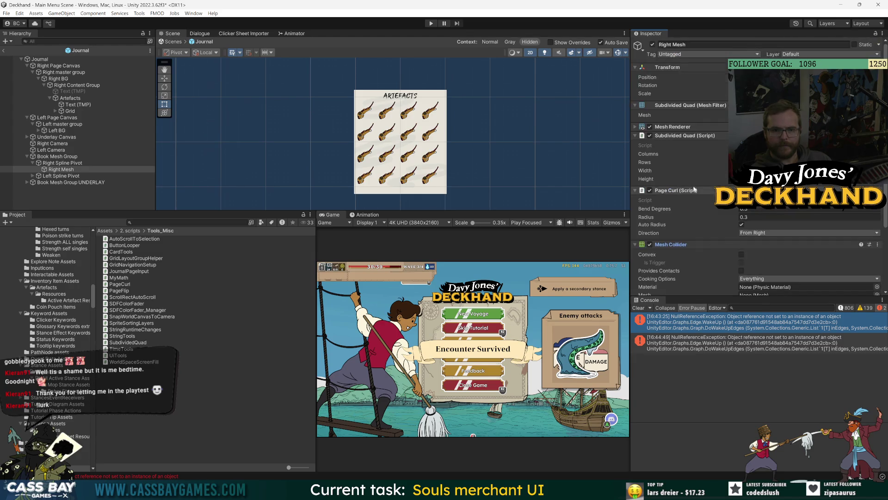
{"action": "scroll", "coordinate": [750, 240], "scroll_direction": "down", "scroll_amount": 3}
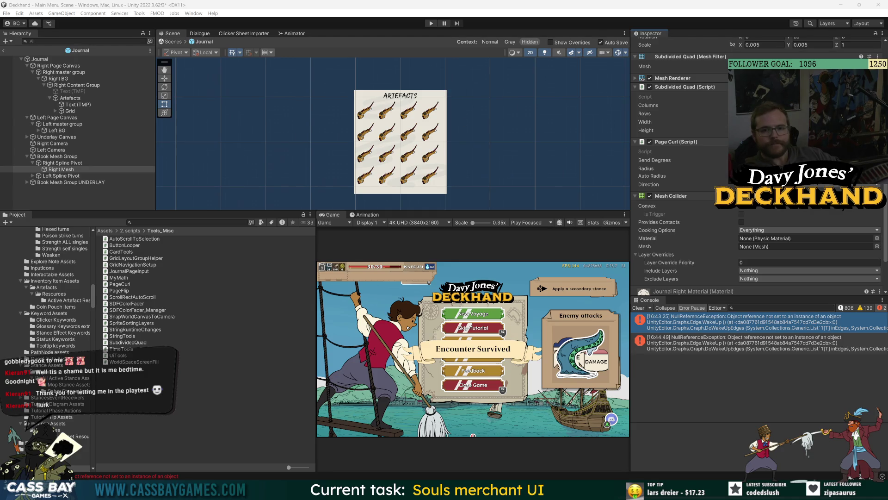
{"action": "scroll", "coordinate": [685, 225], "scroll_direction": "down", "scroll_amount": 2}
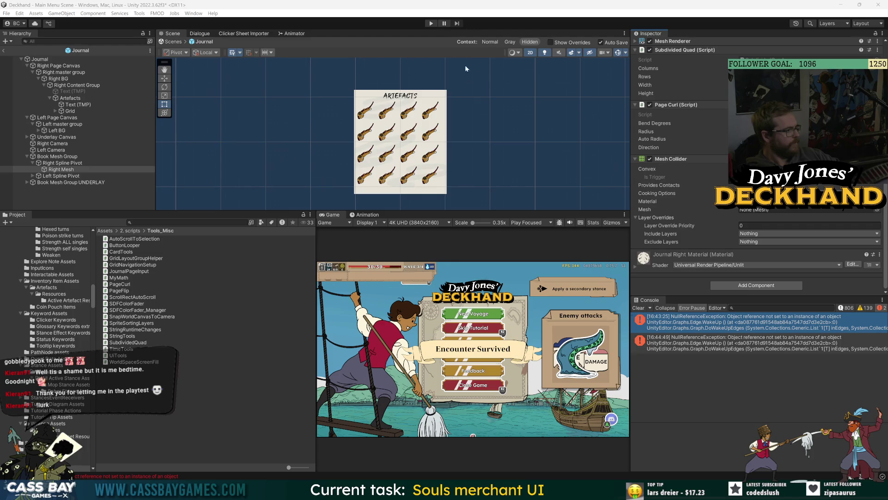
Let the updated scripts recompile, then enter Play mode with Ctrl+P
{"action": "left_click", "coordinate": [458, 48]}
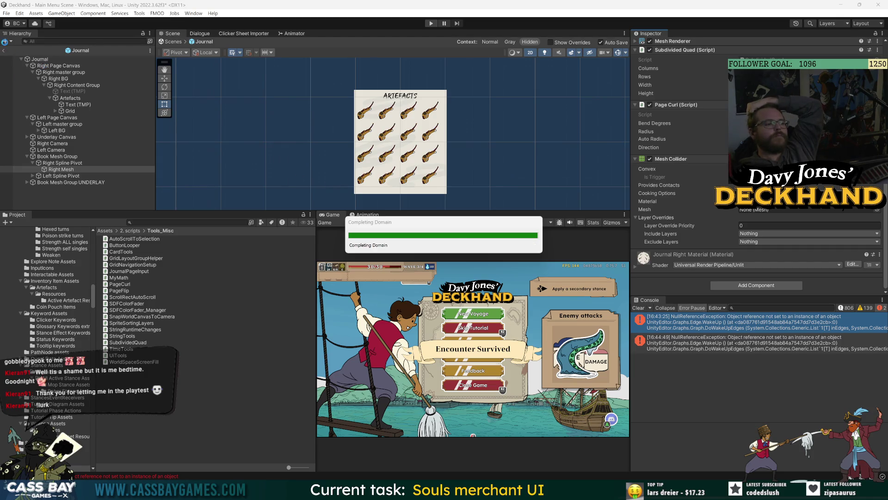
{"action": "key", "text": "ctrl+p"}
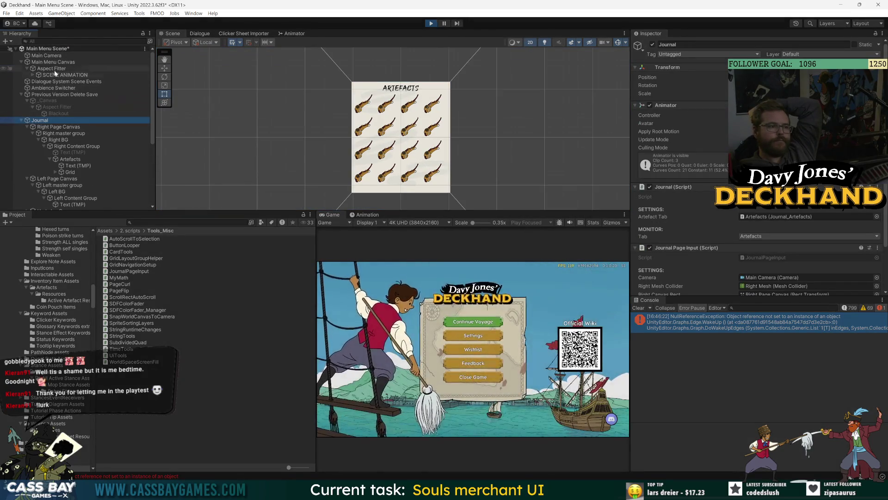
Disable Main Menu Canvas, watch Journal Page Input's Hovered field on Journal, then stop play
{"action": "left_click", "coordinate": [52, 62]}
{"action": "left_click", "coordinate": [653, 44]}
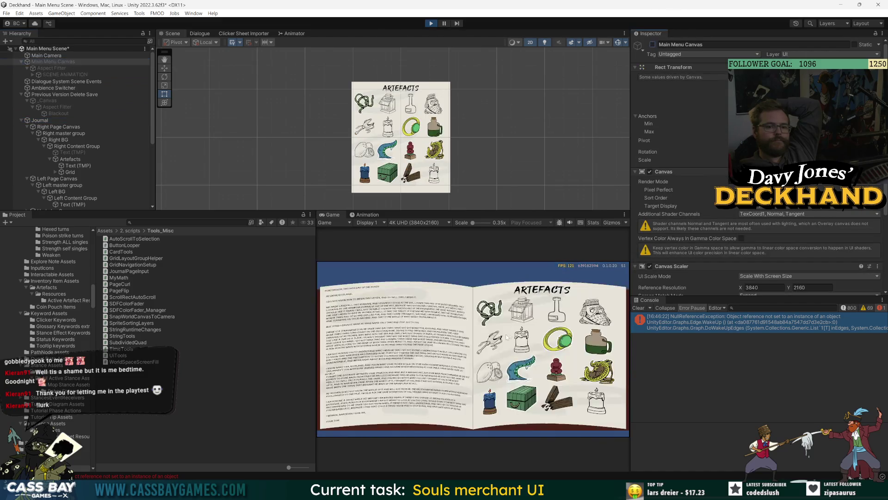
{"action": "left_click", "coordinate": [39, 120]}
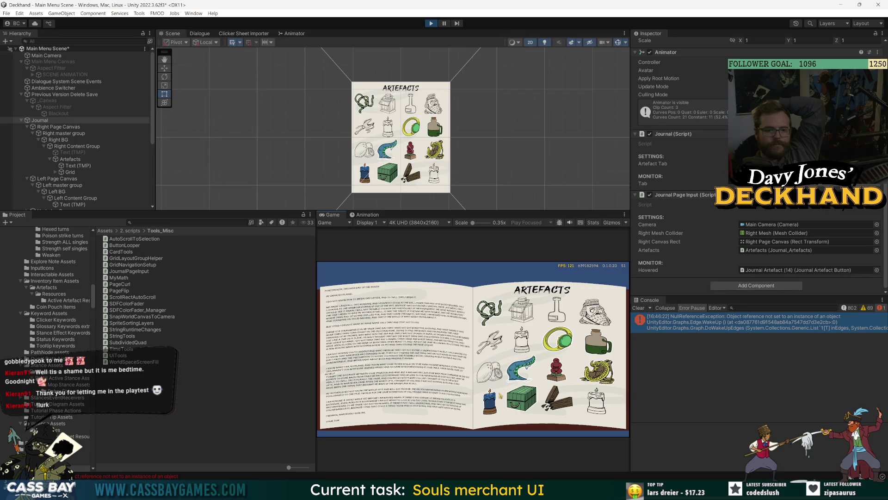
{"action": "left_click", "coordinate": [431, 24]}
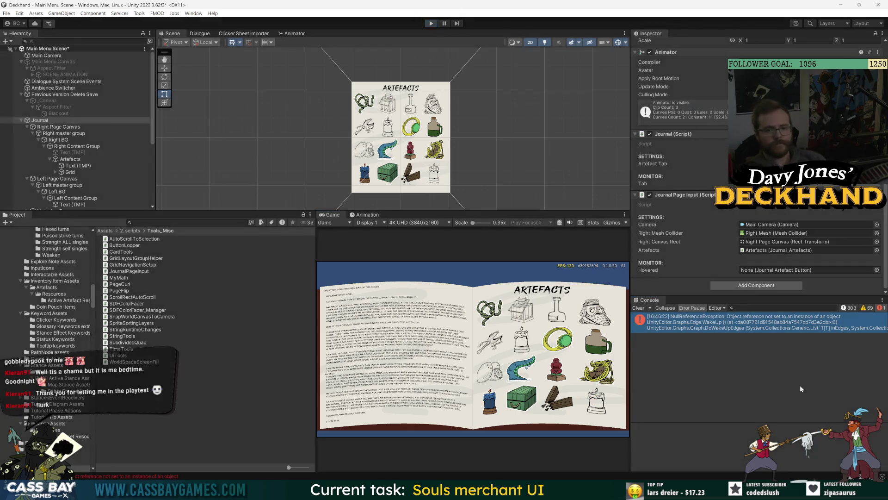
Open JournalPageInput.cs in Visual Studio and find the hovered field declaration
{"action": "double_click", "coordinate": [773, 225]}
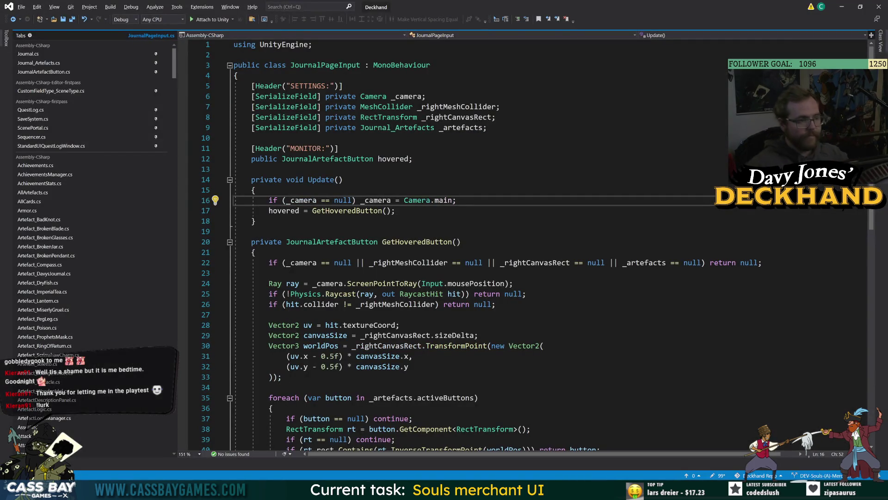
{"action": "mouse_move", "coordinate": [175, 74]}
{"action": "left_mouse_down"}
{"action": "mouse_move", "coordinate": [176, 216]}
{"action": "mouse_move", "coordinate": [175, 71]}
{"action": "left_mouse_up"}
{"action": "left_click", "coordinate": [394, 159]}
Review JournalArtefactButton.cs's MonoBehaviour base class and Setup method, then return to Unity
{"action": "left_click", "coordinate": [39, 62]}
{"action": "left_click", "coordinate": [69, 73], "text": "ctrl"}
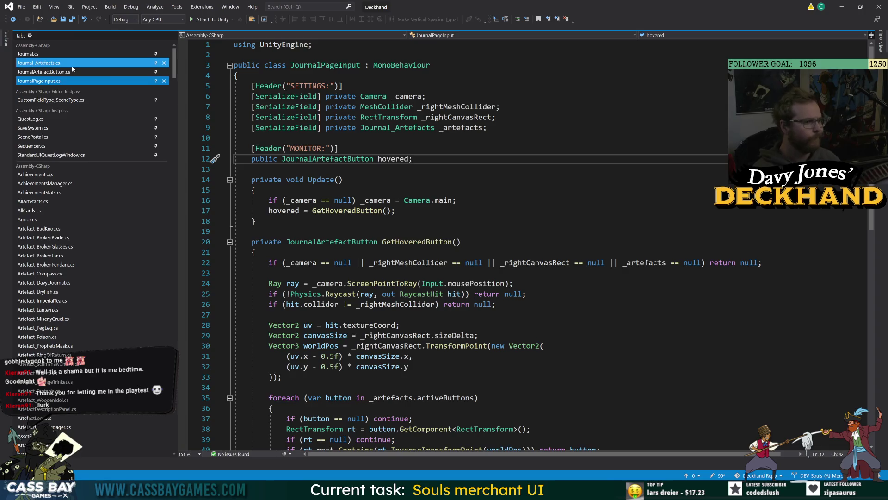
{"action": "left_click", "coordinate": [69, 72]}
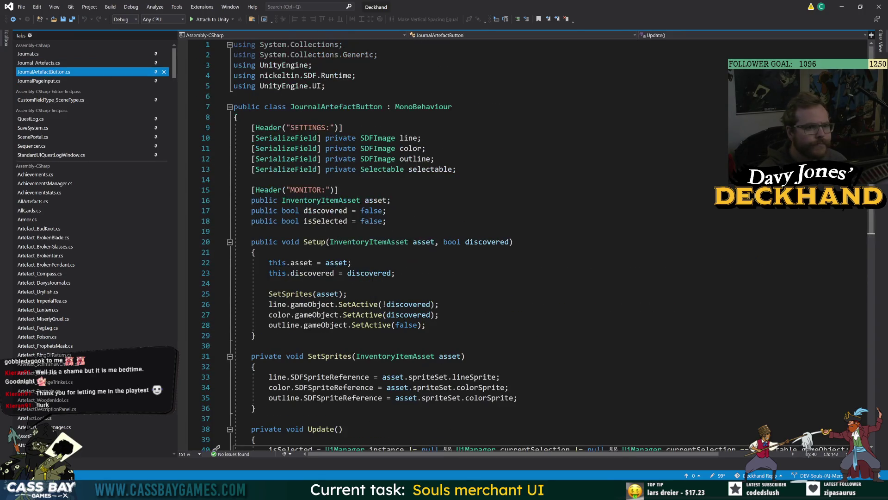
{"action": "double_click", "coordinate": [423, 107]}
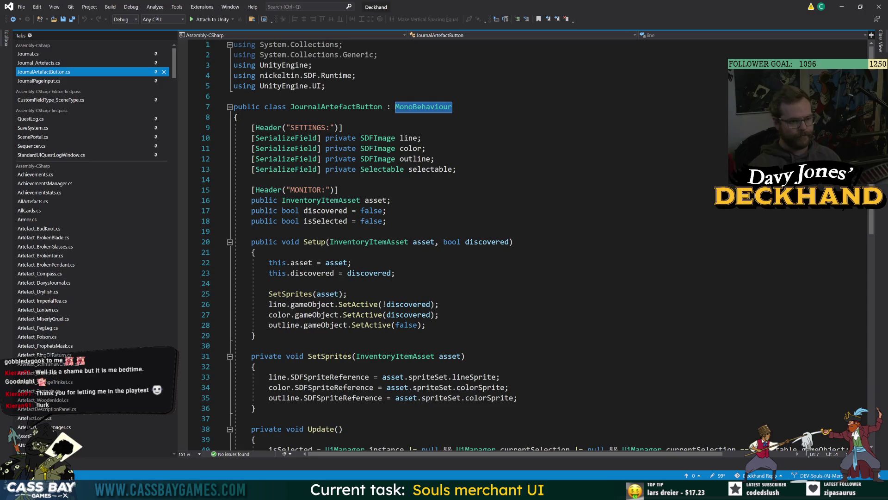
{"action": "left_click", "coordinate": [256, 252]}
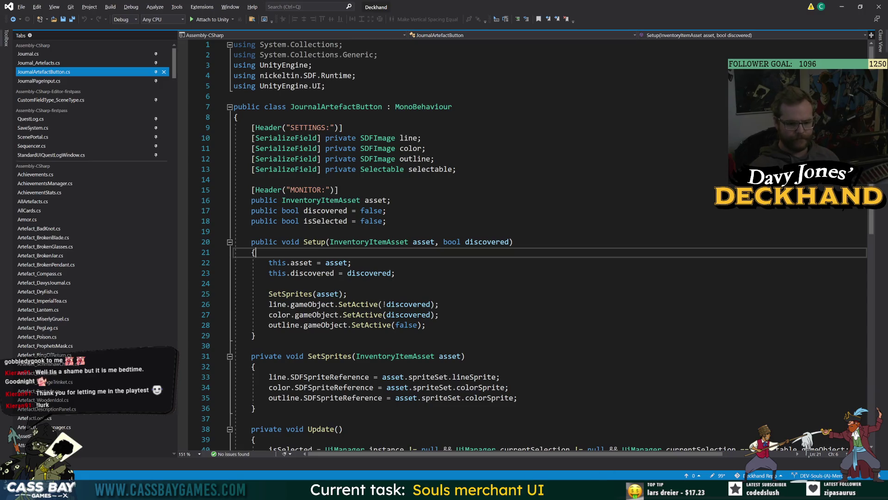
{"action": "key", "text": "alt+Tab"}
{"action": "left_click", "coordinate": [171, 222]}
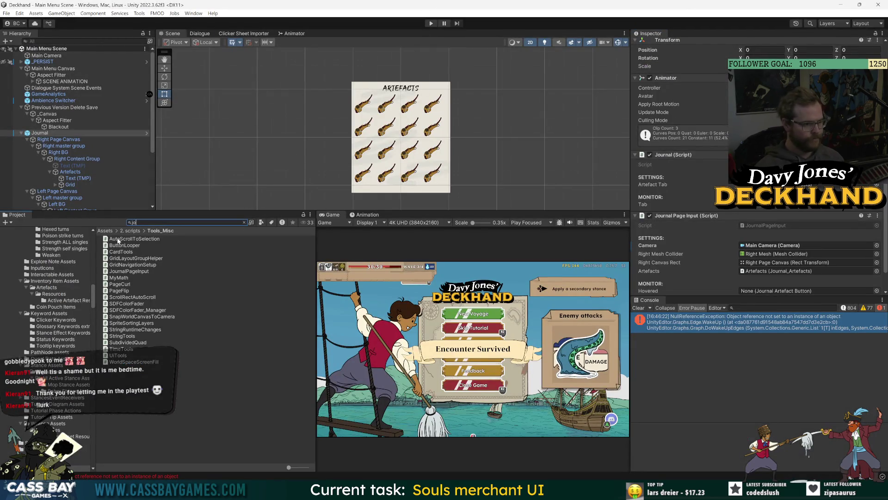
Search the project for journal assets and navigate to the 2. Scripts folder
{"action": "type", "text": "urnal"}
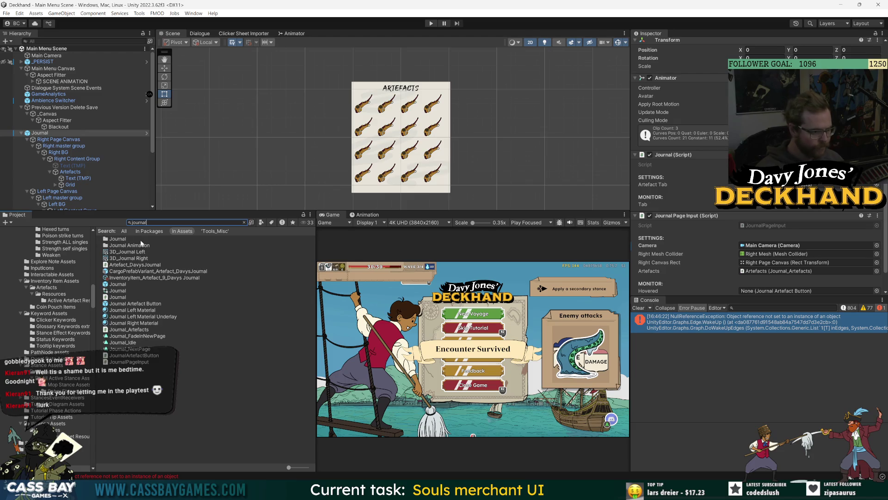
{"action": "double_click", "coordinate": [126, 237]}
{"action": "left_click", "coordinate": [168, 231]}
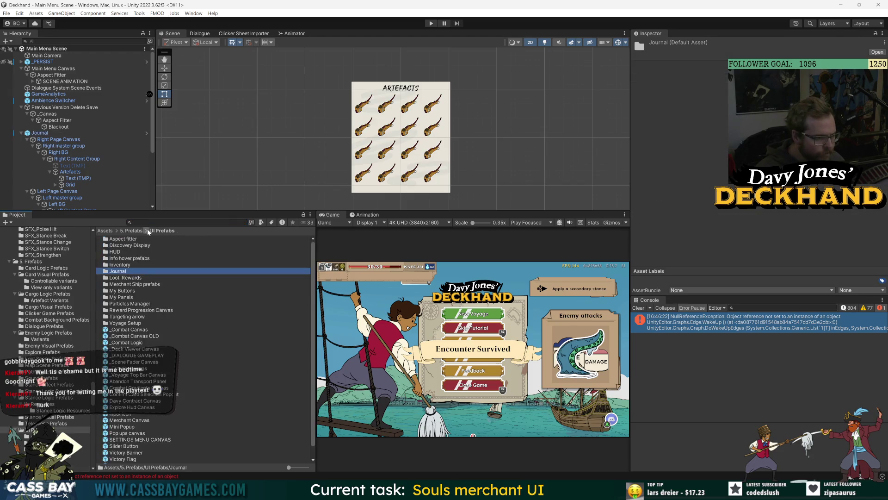
{"action": "scroll", "coordinate": [20, 281], "scroll_direction": "up", "scroll_amount": 10}
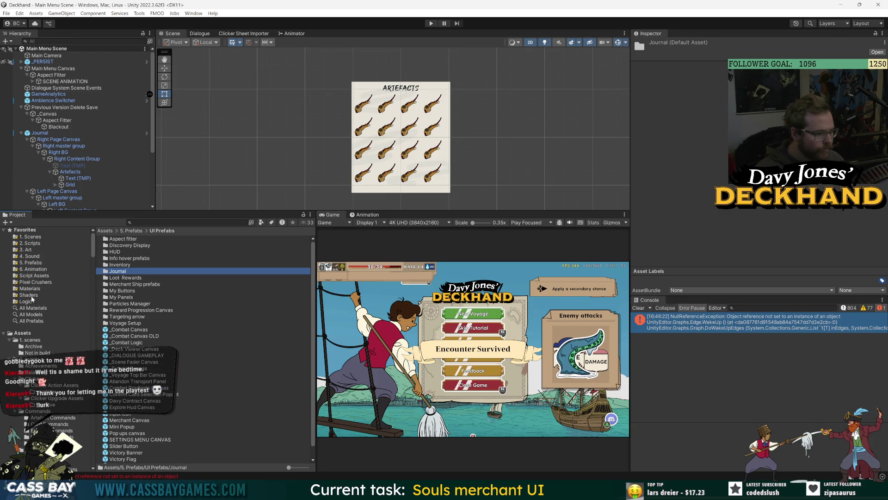
{"action": "left_click", "coordinate": [32, 243]}
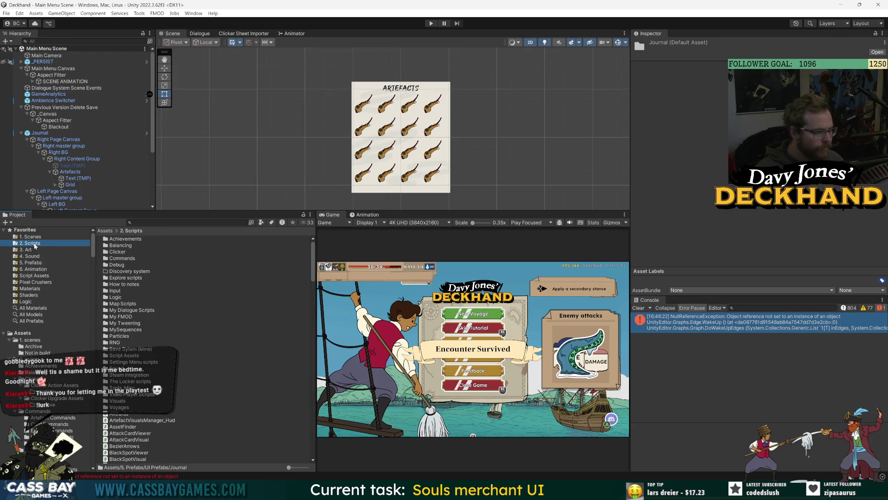
Search 'journal' and select the Journal, Journal_Artefacts, JournalArtefactButton and JournalPageInput scripts
{"action": "left_click", "coordinate": [155, 221]}
{"action": "type", "text": "urnal"}
{"action": "left_click", "coordinate": [119, 363]}
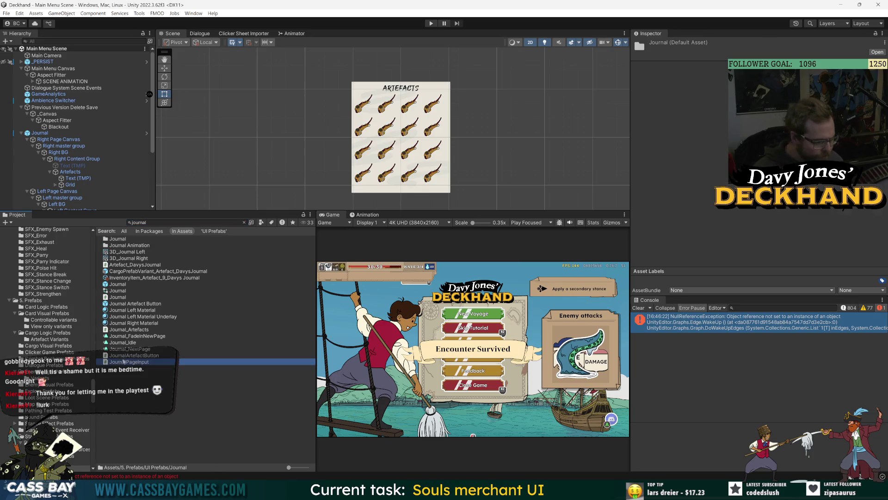
{"action": "left_click", "coordinate": [132, 356], "text": "shift"}
{"action": "left_click", "coordinate": [119, 297], "text": "ctrl"}
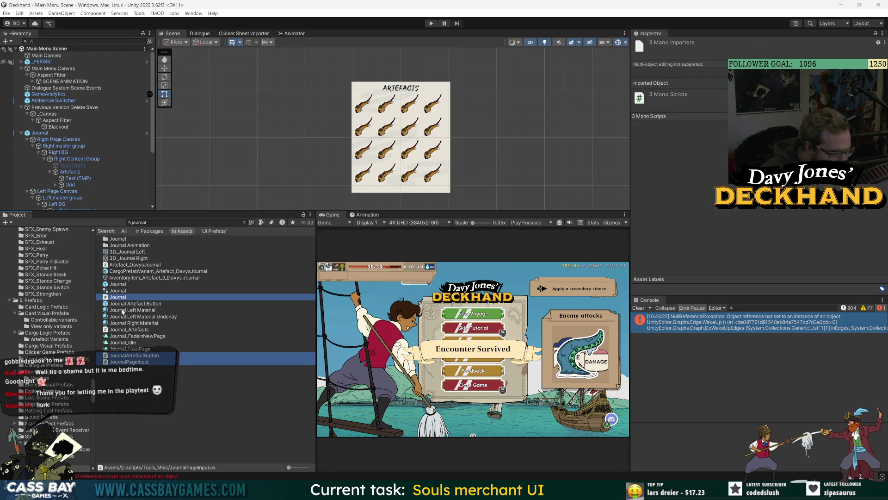
{"action": "left_click", "coordinate": [125, 330], "text": "ctrl"}
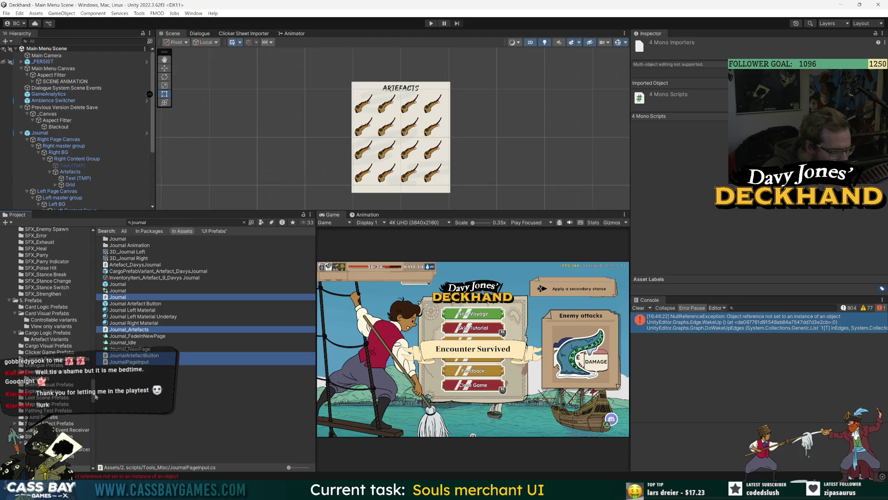
{"action": "left_click_drag", "start_coordinate": [94, 397], "coordinate": [90, 204]}
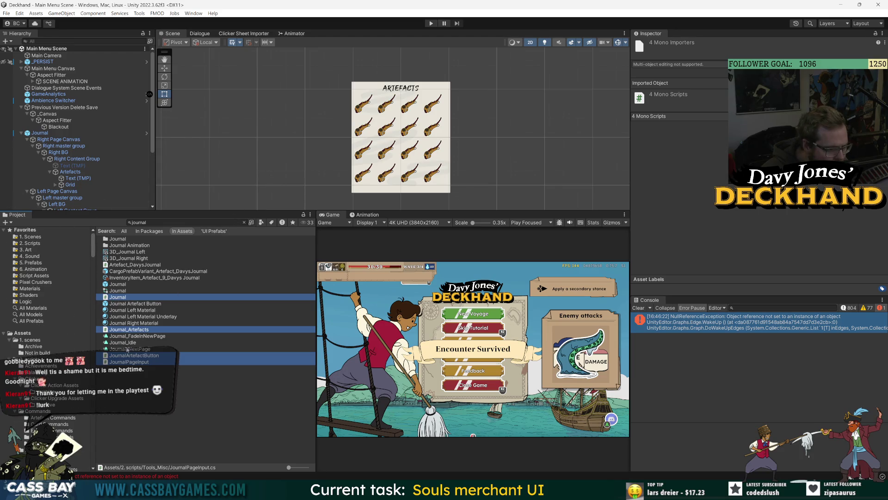
Create a new folder named 'Journal scripts' inside 2. scripts
{"action": "right_click", "coordinate": [128, 410]}
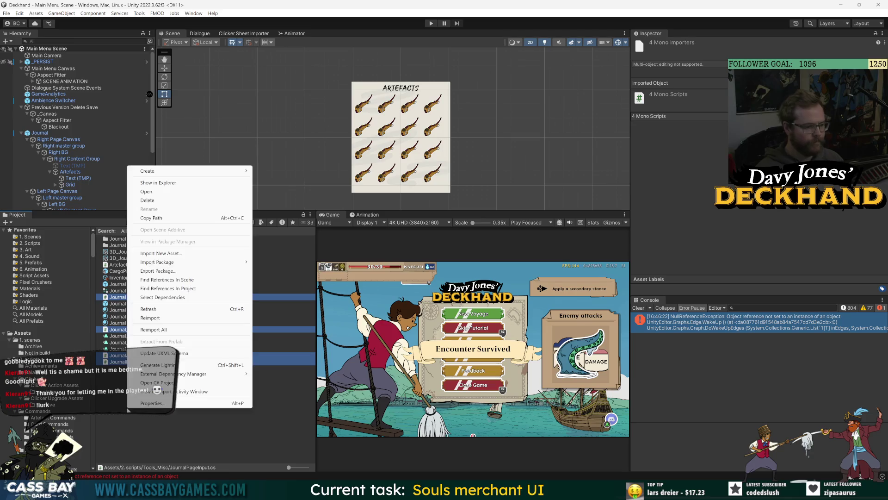
{"action": "left_click", "coordinate": [73, 243]}
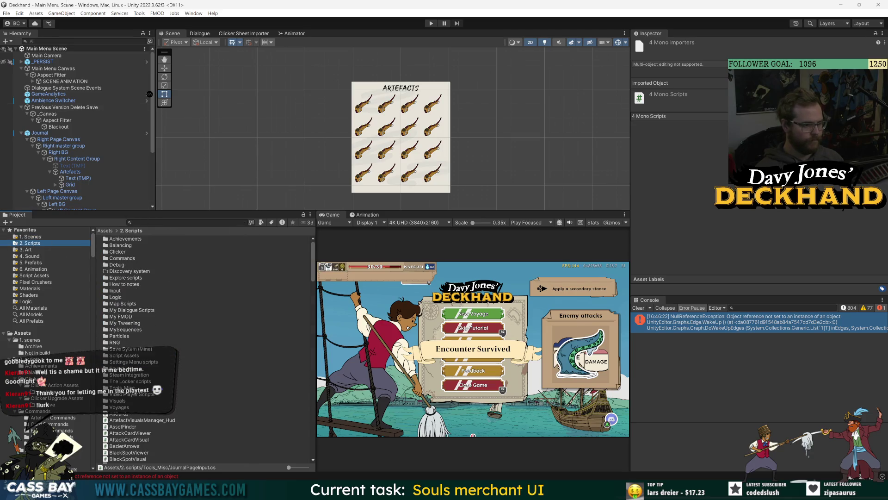
{"action": "left_click", "coordinate": [6, 13]}
{"action": "left_click", "coordinate": [6, 14]}
{"action": "right_click", "coordinate": [37, 243]}
{"action": "right_click", "coordinate": [19, 244]}
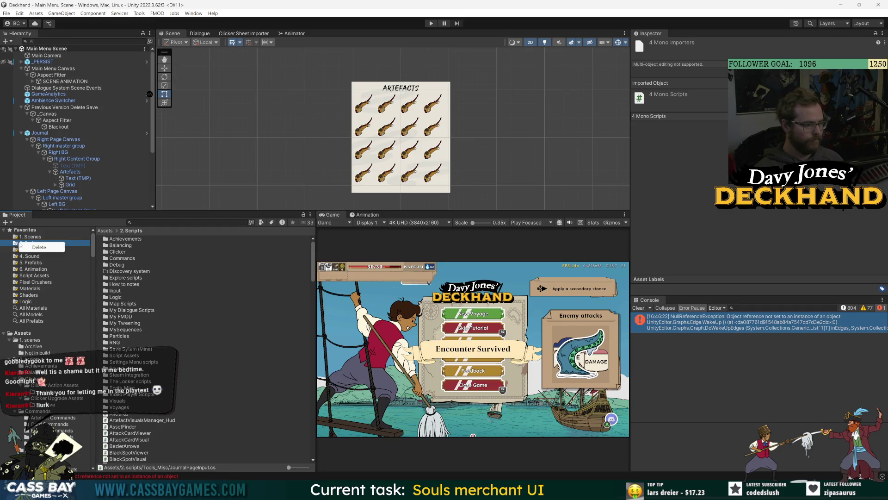
{"action": "left_click", "coordinate": [33, 352]}
{"action": "right_click", "coordinate": [34, 353]}
{"action": "mouse_move", "coordinate": [90, 125]}
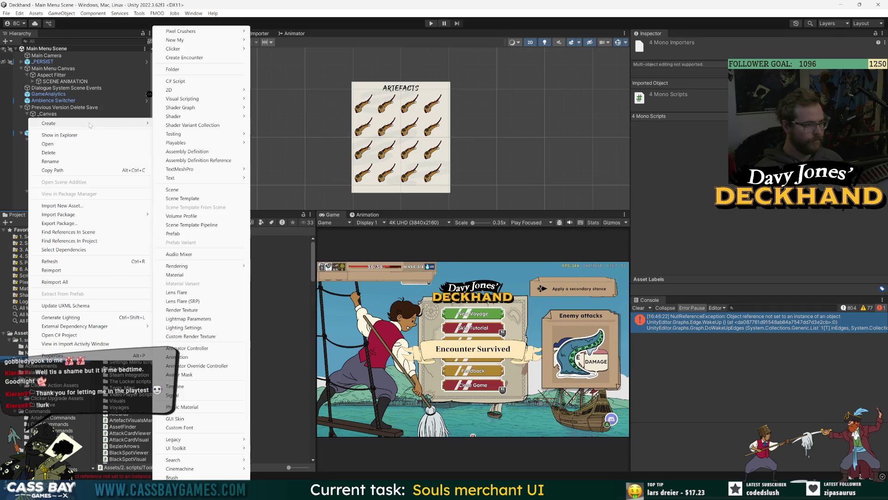
{"action": "left_click", "coordinate": [184, 70]}
{"action": "type", "text": "rnal scr"}
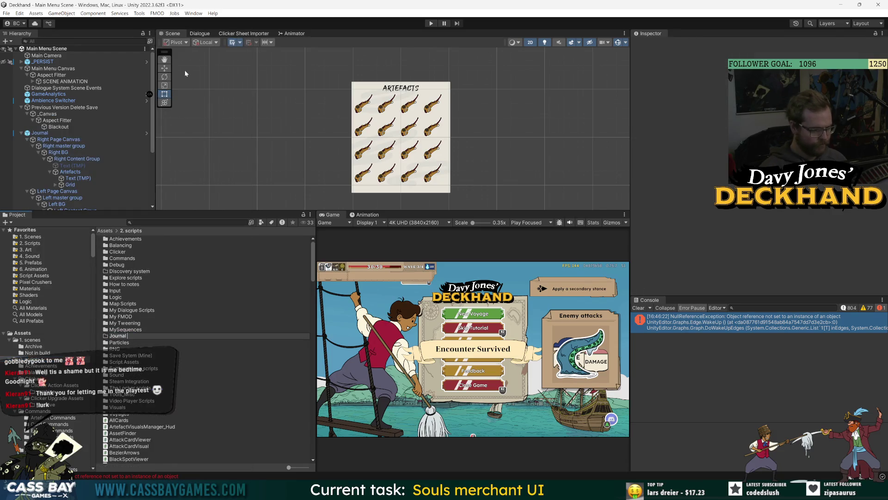
{"action": "type", "text": "ipts"}
{"action": "key", "text": "Return"}
Search 'journal' again and drag the four journal scripts into Journal scripts
{"action": "key", "text": "ctrl+f"}
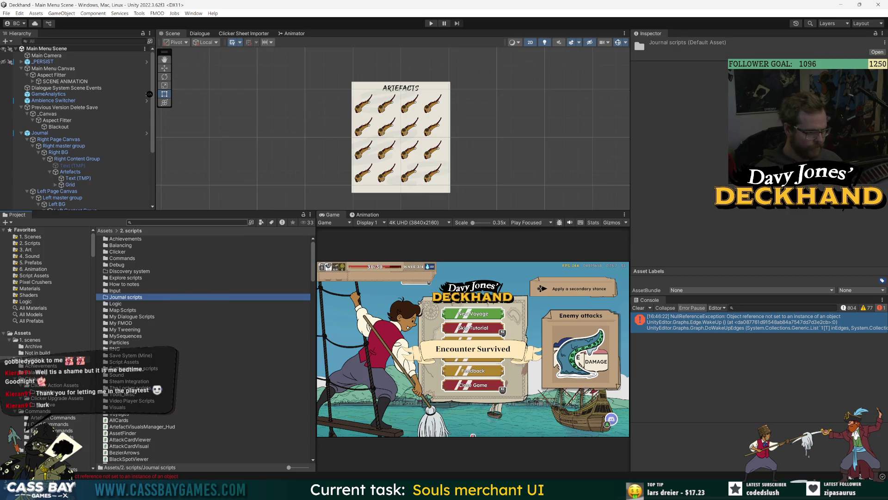
{"action": "type", "text": "journal"}
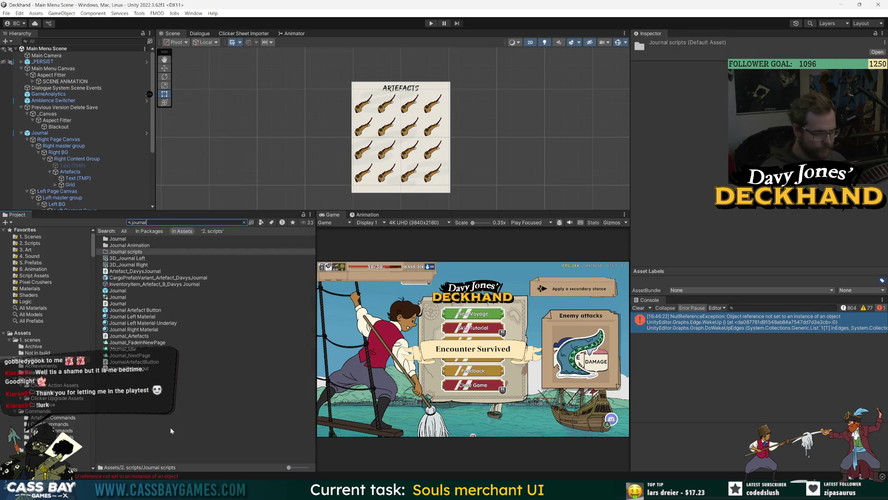
{"action": "left_click", "coordinate": [125, 365]}
{"action": "left_click", "coordinate": [125, 336], "text": "ctrl"}
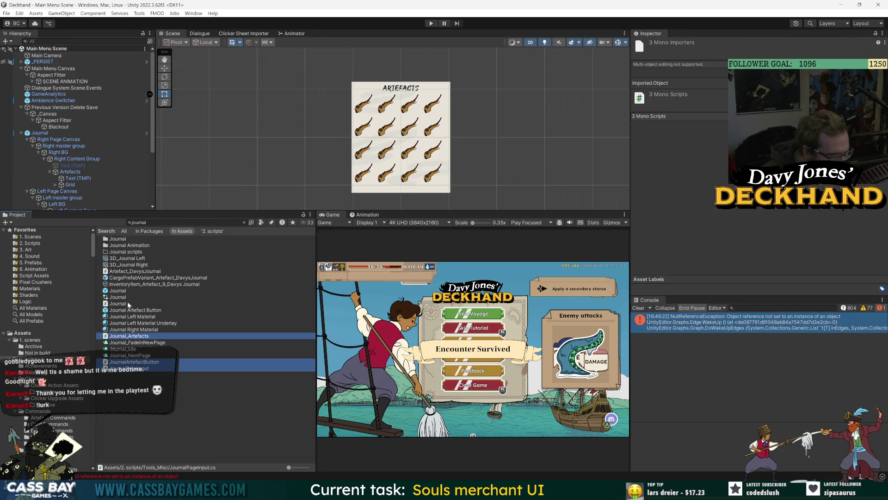
{"action": "left_click", "coordinate": [117, 304], "text": "ctrl"}
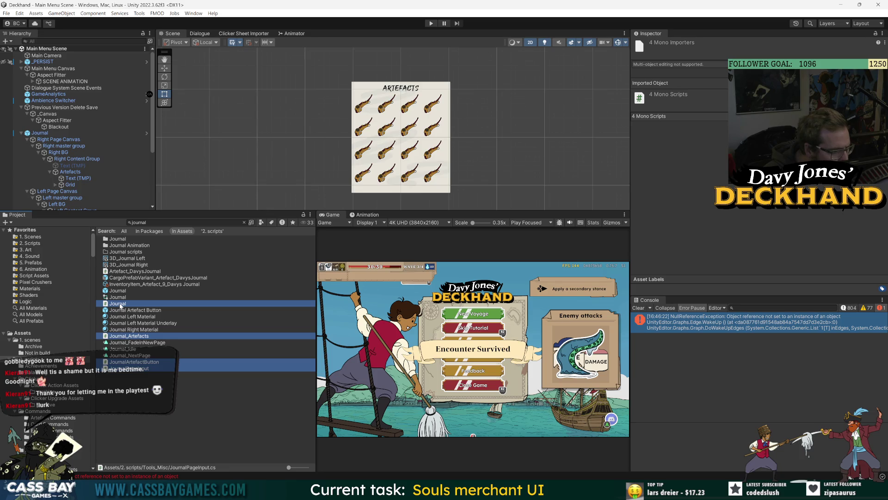
{"action": "left_click_drag", "start_coordinate": [117, 305], "coordinate": [131, 253]}
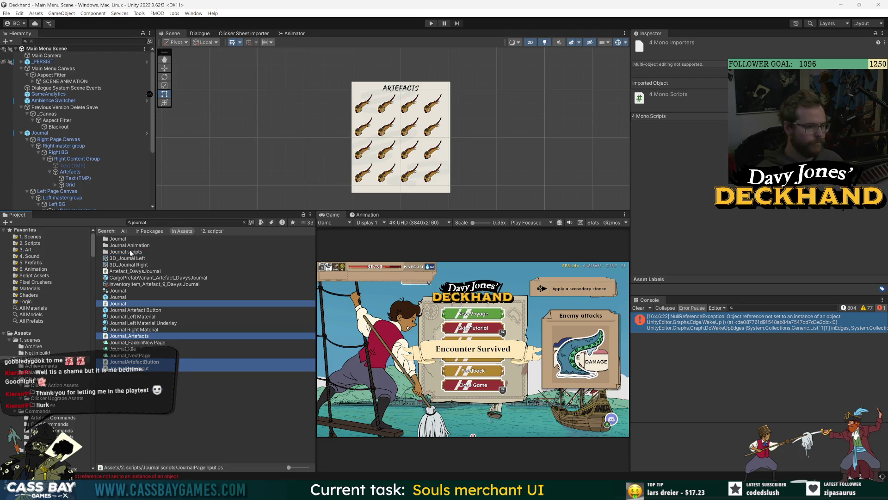
{"action": "double_click", "coordinate": [130, 252]}
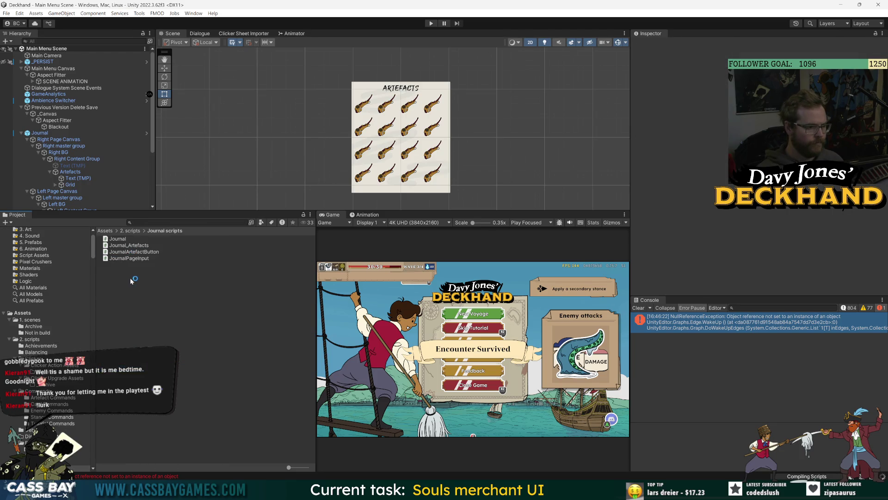
Create a C# script in the Journal scripts folder named JournalHoverable
{"action": "right_click", "coordinate": [130, 252]}
{"action": "mouse_move", "coordinate": [195, 41]}
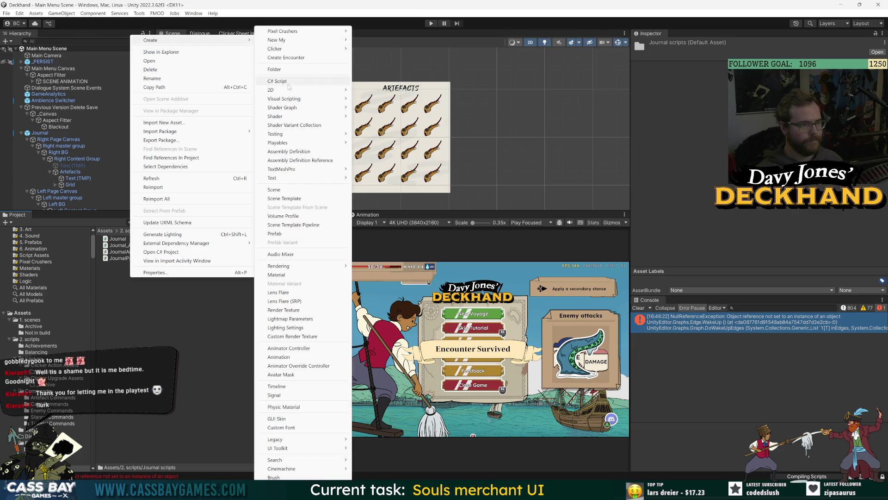
{"action": "left_click", "coordinate": [278, 82]}
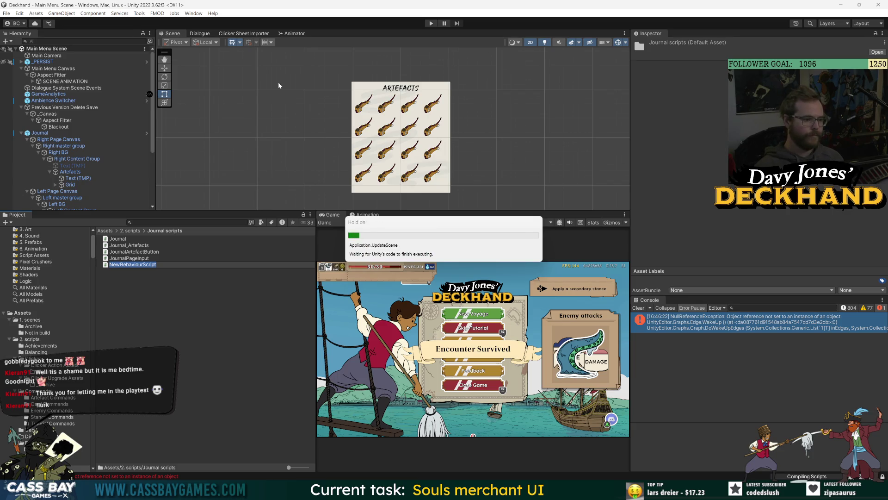
{"action": "type", "text": "Journa"}
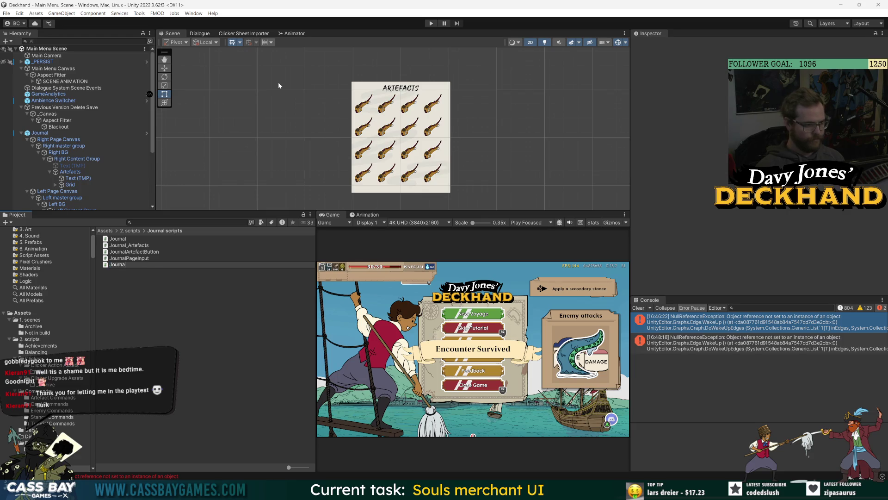
{"action": "type", "text": "lHoverable"}
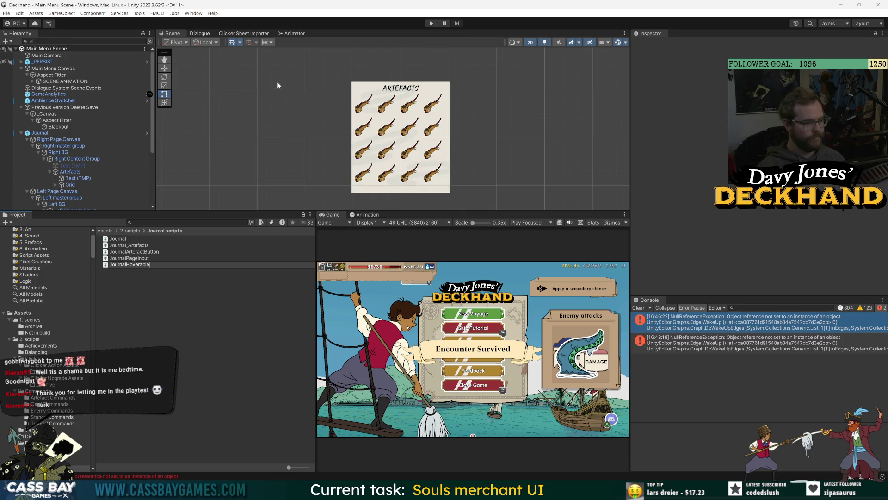
{"action": "key", "text": "Return"}
{"action": "key", "text": "Up"}
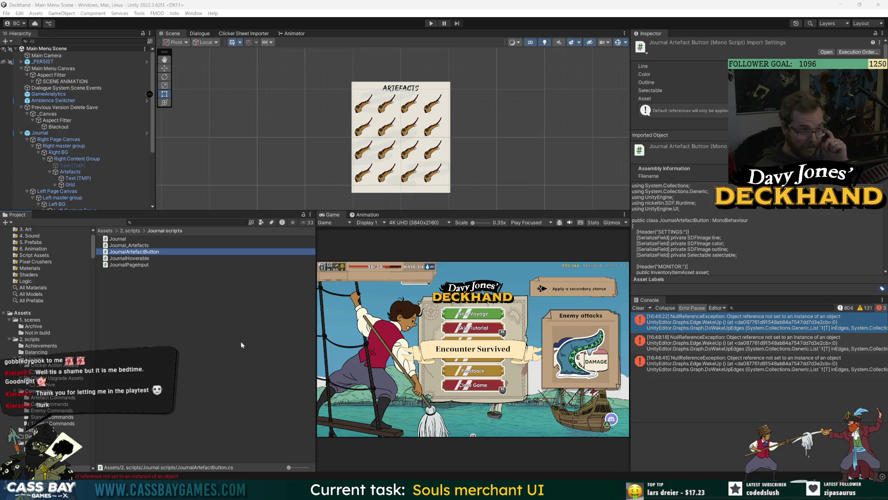
In JournalArtefactButton.cs, replace the MonoBehaviour base class with JournalHoverable on line 7
{"action": "double_click", "coordinate": [142, 254]}
{"action": "double_click", "coordinate": [425, 107]}
{"action": "type", "text": "Journa"}
{"action": "type", "text": "lH"}
{"action": "key", "text": "Tab"}
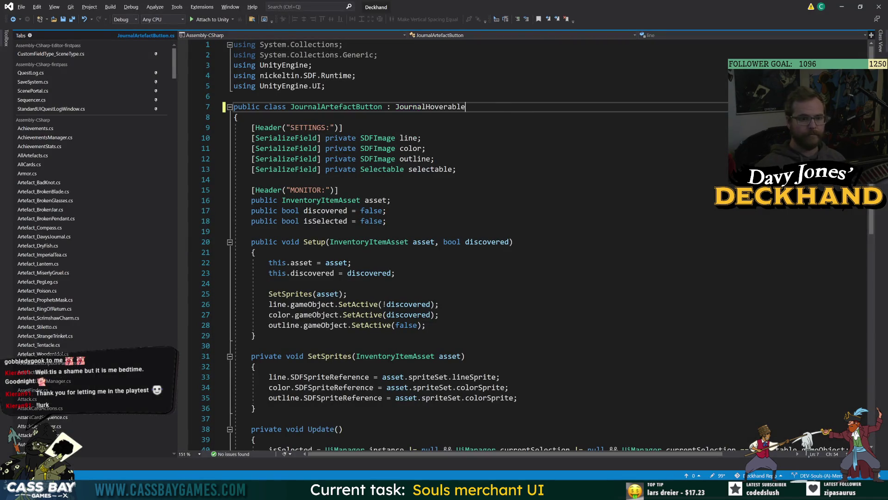
{"action": "left_click", "coordinate": [391, 200]}
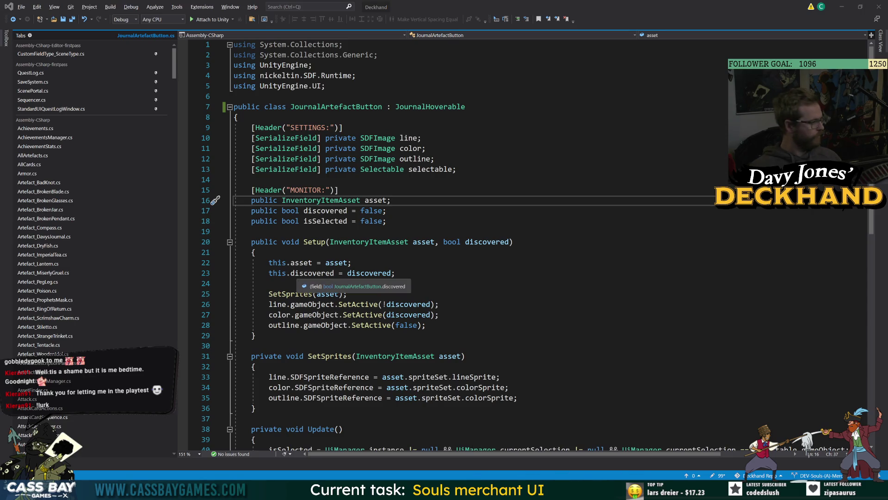
{"action": "key", "text": "alt+Tab"}
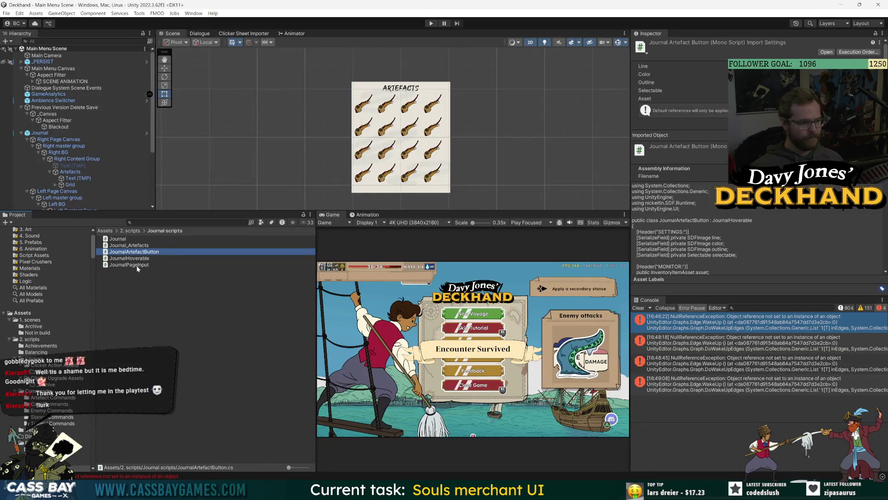
Review JournalPageInput.cs's Update camera check and hovered field, then return to Unity to recompile
{"action": "double_click", "coordinate": [134, 265]}
{"action": "scroll", "coordinate": [156, 261], "scroll_direction": "down", "scroll_amount": 20}
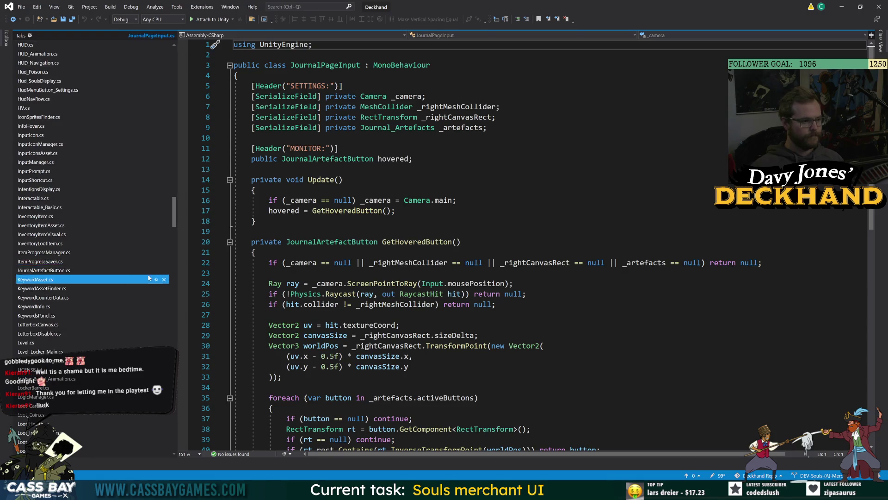
{"action": "scroll", "coordinate": [156, 269], "scroll_direction": "up", "scroll_amount": 1}
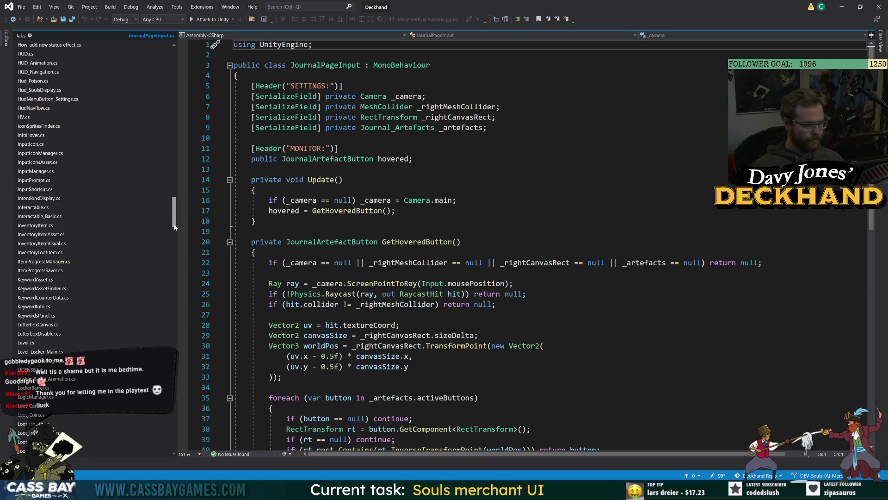
{"action": "left_click_drag", "start_coordinate": [174, 199], "coordinate": [182, 61]}
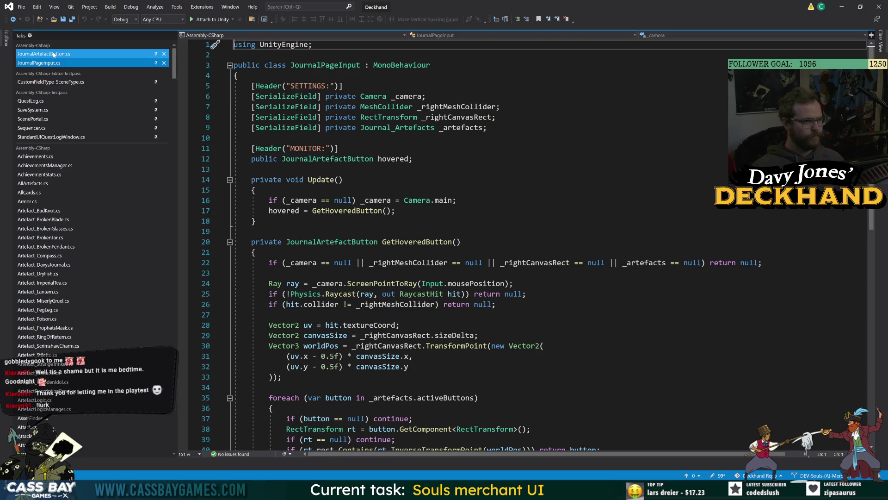
{"action": "left_click", "coordinate": [457, 200]}
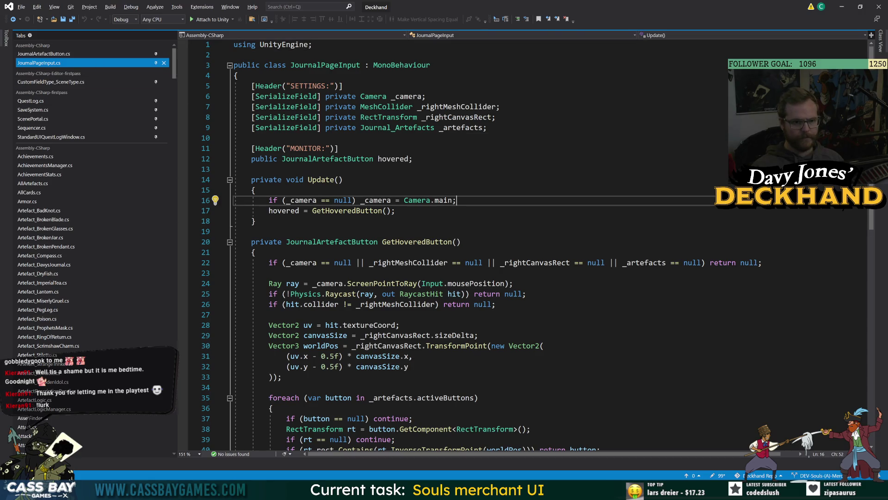
{"action": "key", "text": "alt+Tab"}
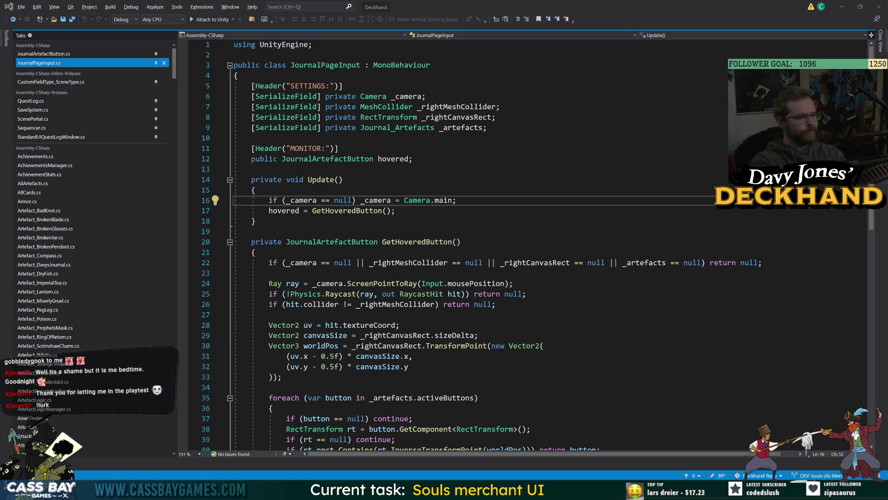
{"action": "key", "text": "Up"}
{"action": "key", "text": "Up"}
{"action": "key", "text": "Up"}
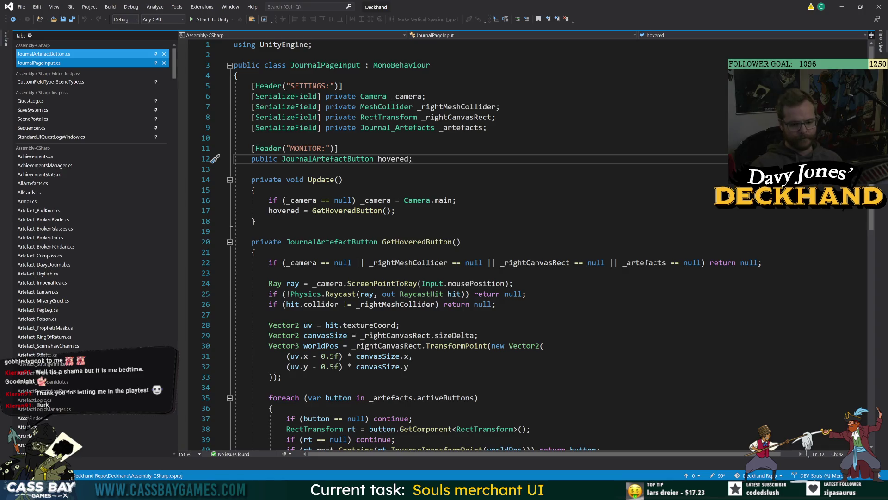
{"action": "key", "text": "alt+Tab"}
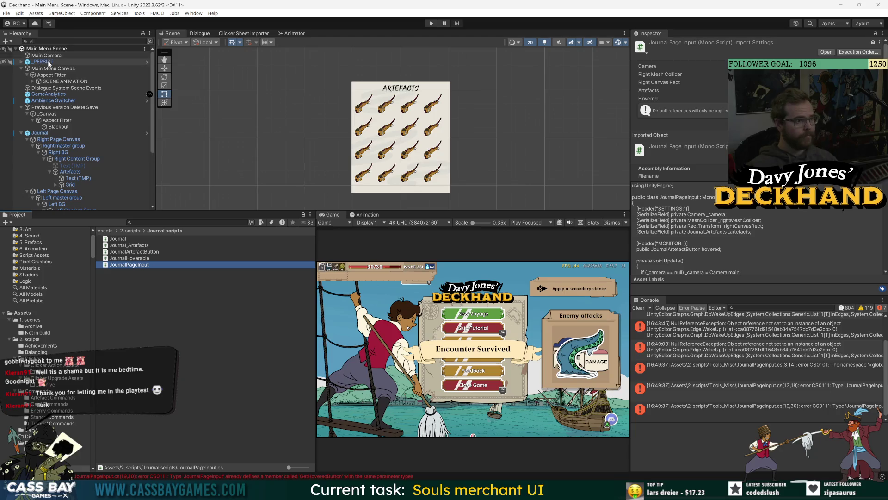
Open the Journal prefab in Prefab Mode and check its Journal and Journal Page Input components
{"action": "left_click", "coordinate": [40, 133]}
{"action": "left_click", "coordinate": [146, 133]}
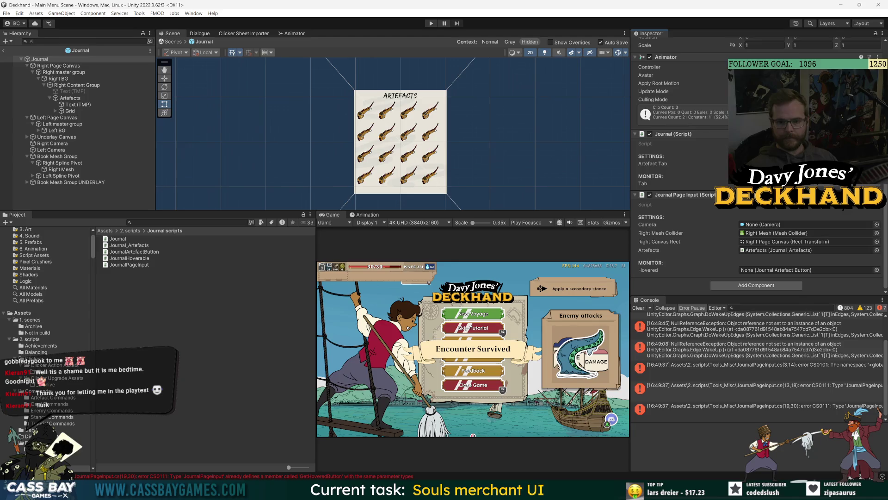
{"action": "left_click_drag", "start_coordinate": [129, 265], "coordinate": [125, 264]}
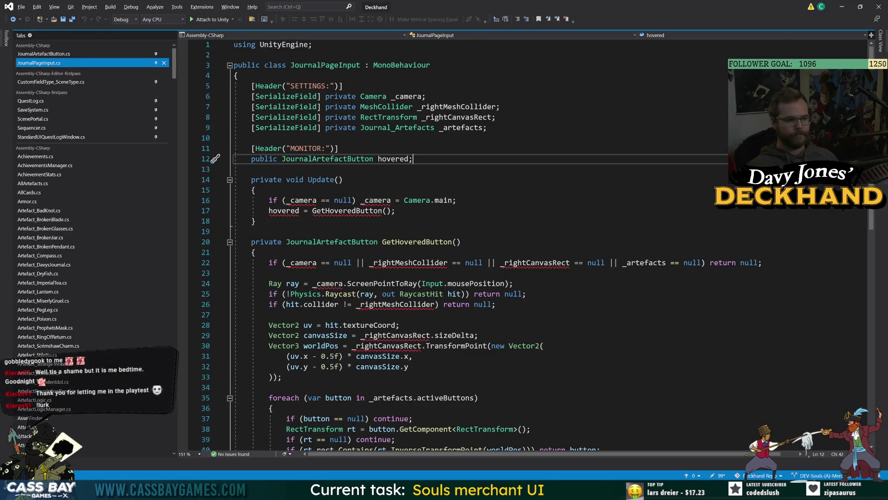
{"action": "left_click", "coordinate": [252, 169]}
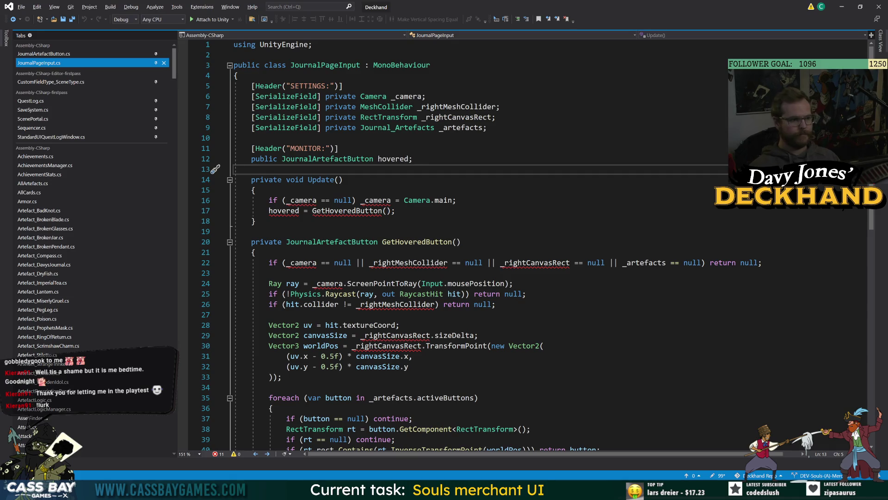
Open the Journal script from the Project panel in Visual Studio
{"action": "left_click", "coordinate": [65, 55]}
{"action": "key", "text": "alt+Tab"}
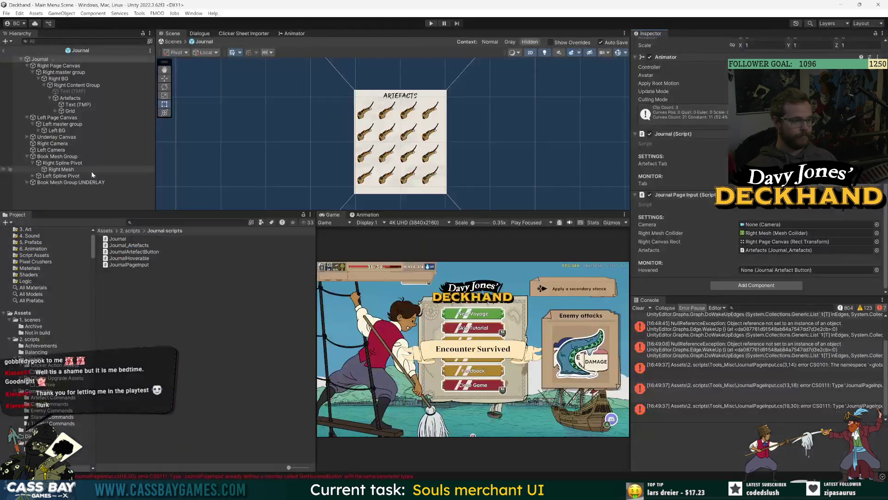
{"action": "scroll", "coordinate": [680, 185], "scroll_direction": "up", "scroll_amount": 3}
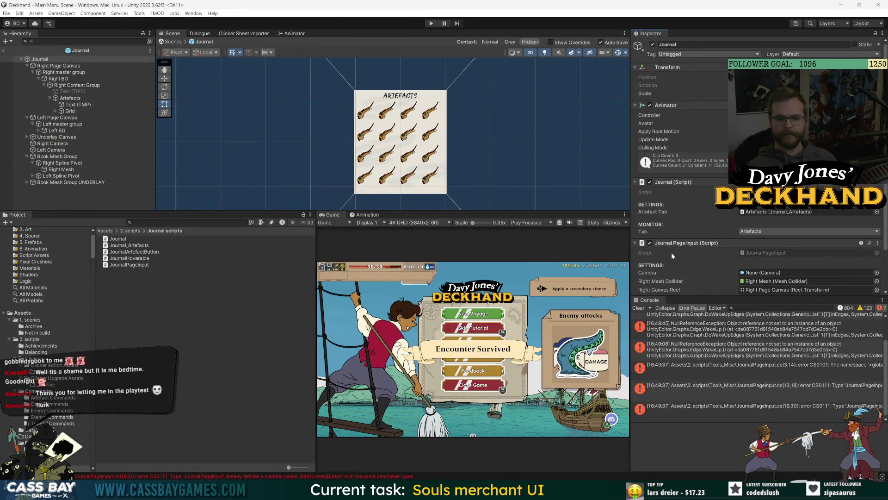
{"action": "double_click", "coordinate": [118, 239]}
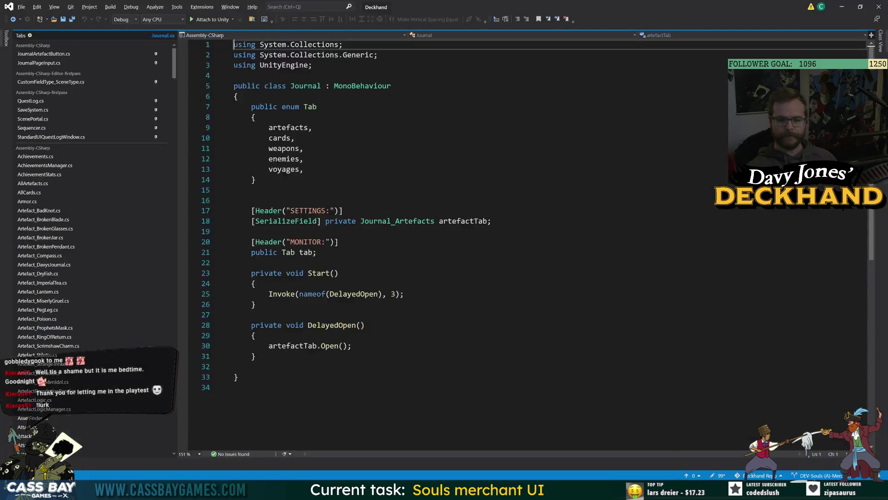
Add a 'private JournalPageInput journalInput;' field below the tab field
{"action": "left_click", "coordinate": [492, 221]}
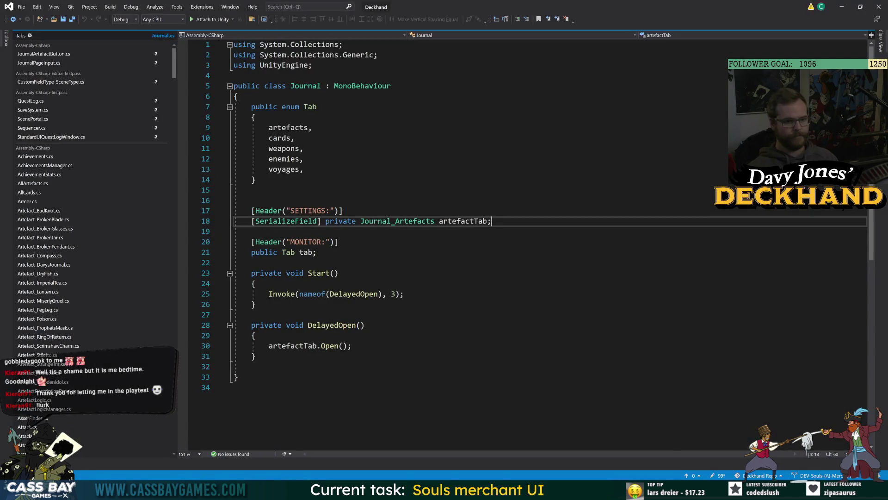
{"action": "key", "text": "Down"}
{"action": "key", "text": "Down"}
{"action": "key", "text": "Down"}
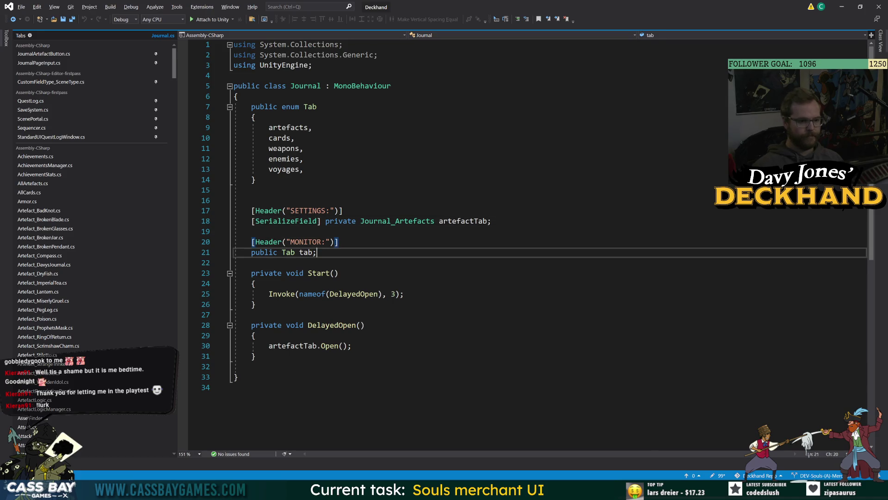
{"action": "key", "text": "Return"}
{"action": "key", "text": "Return"}
{"action": "type", "text": "pri"}
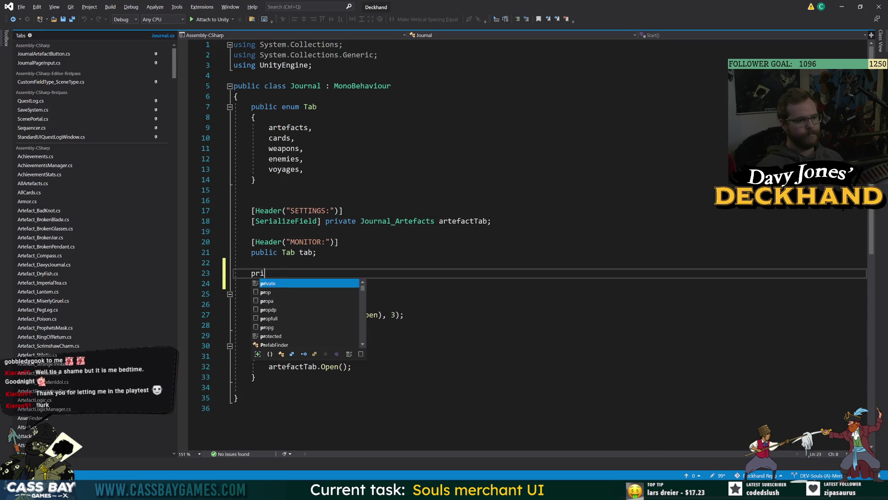
{"action": "type", "text": "vate JournalPageInput"}
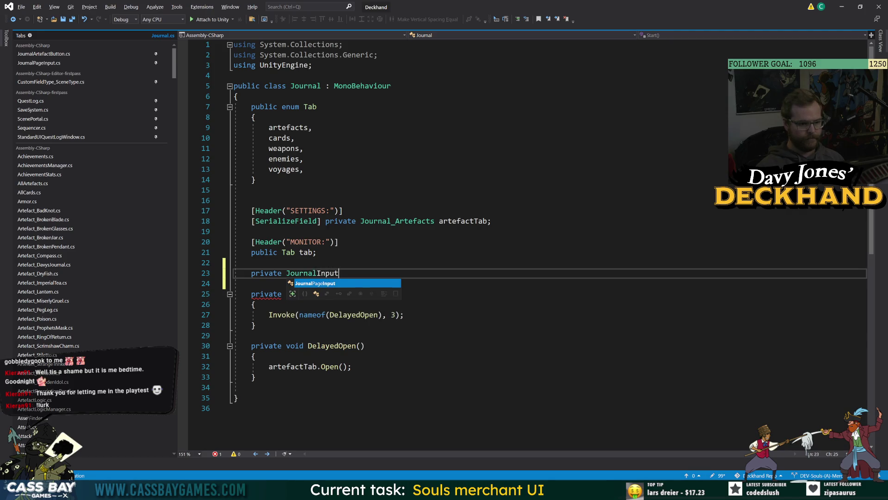
{"action": "type", "text": " journalInput;"}
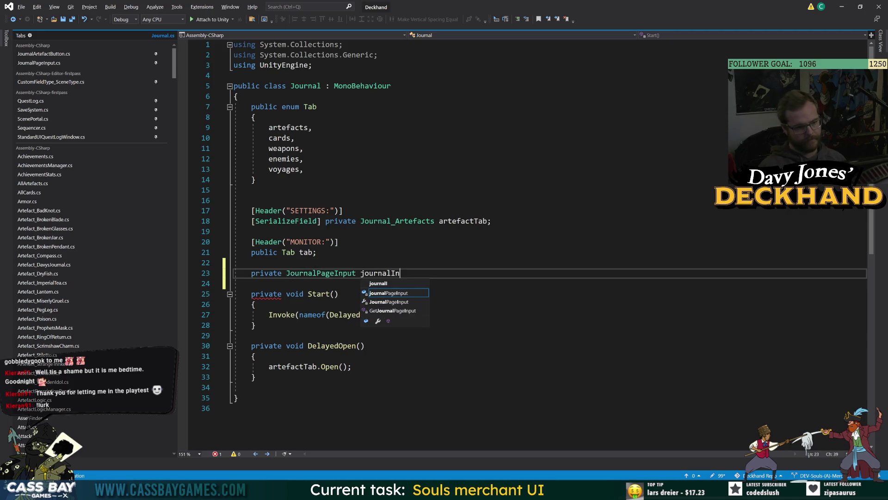
Add an Awake method assigning journalInput = GetComponent<JournalPageInput>()
{"action": "key", "text": "Return"}
{"action": "key", "text": "Return"}
{"action": "type", "text": "aw"}
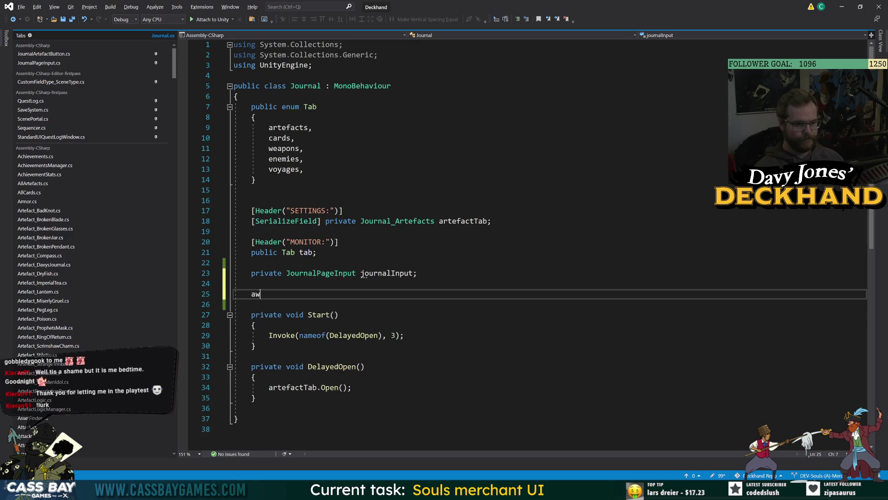
{"action": "key", "text": "Tab"}
{"action": "type", "text": "get<"}
{"action": "key", "text": "BackSpace"}
{"action": "key", "text": "BackSpace"}
{"action": "key", "text": "BackSpace"}
{"action": "type", "text": "journa"}
{"action": "key", "text": "Tab"}
{"action": "type", "text": "= getcom<Journ"}
{"action": "key", "text": "Down"}
{"action": "key", "text": "Down"}
{"action": "key", "text": "Down"}
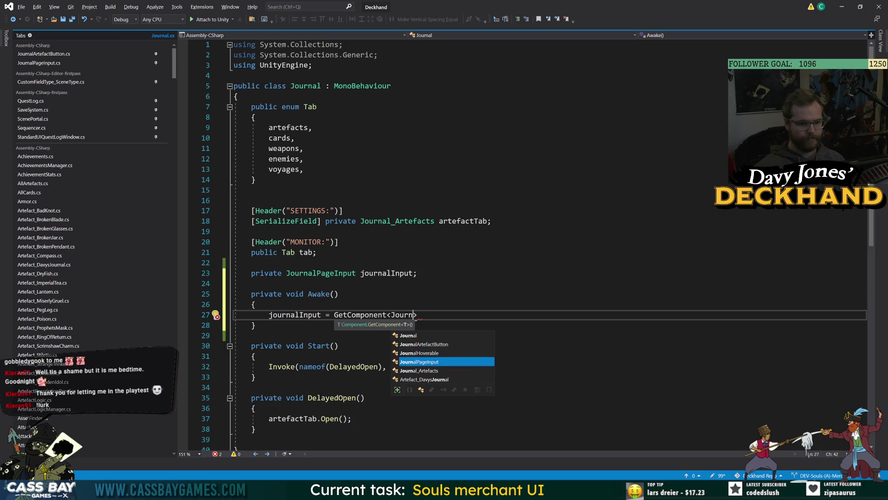
{"action": "key", "text": "Tab"}
{"action": "type", "text": "();"}
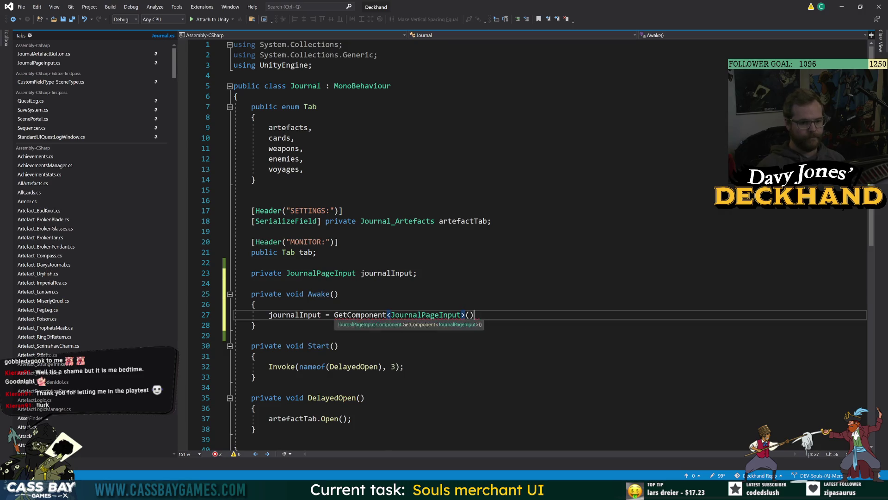
Start a public JournalPageInput declaration on a new line below the journalInput field
{"action": "left_click", "coordinate": [417, 273]}
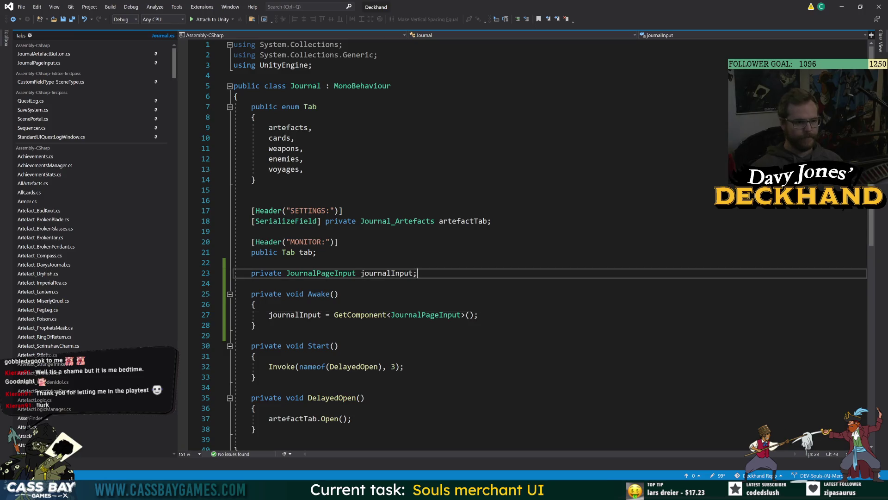
{"action": "key", "text": "Return"}
{"action": "type", "text": "public Journ"}
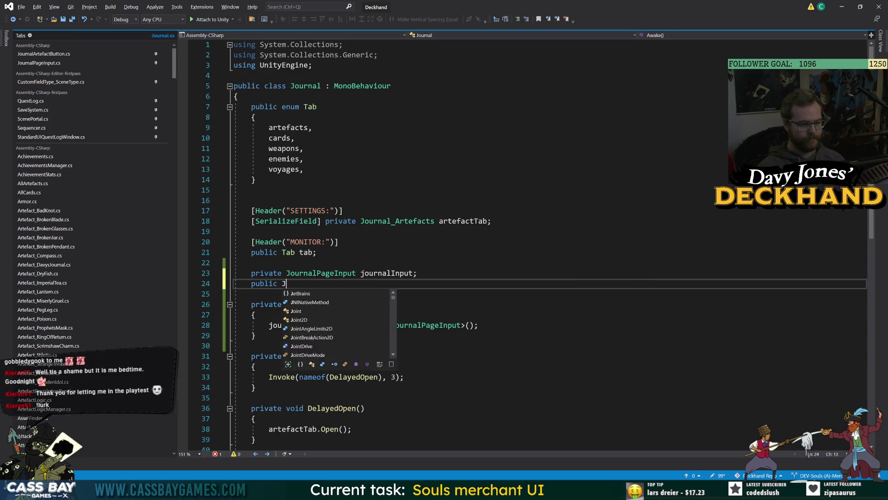
{"action": "type", "text": "alP"}
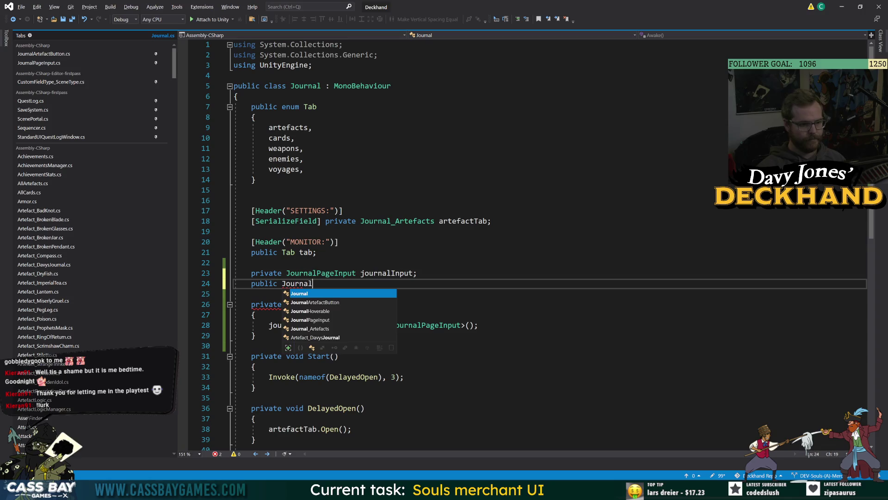
Finish a public JournalPageInput _journalInput property that returns journalInput
{"action": "key", "text": "Tab"}
{"action": "type", "text": "_journal"}
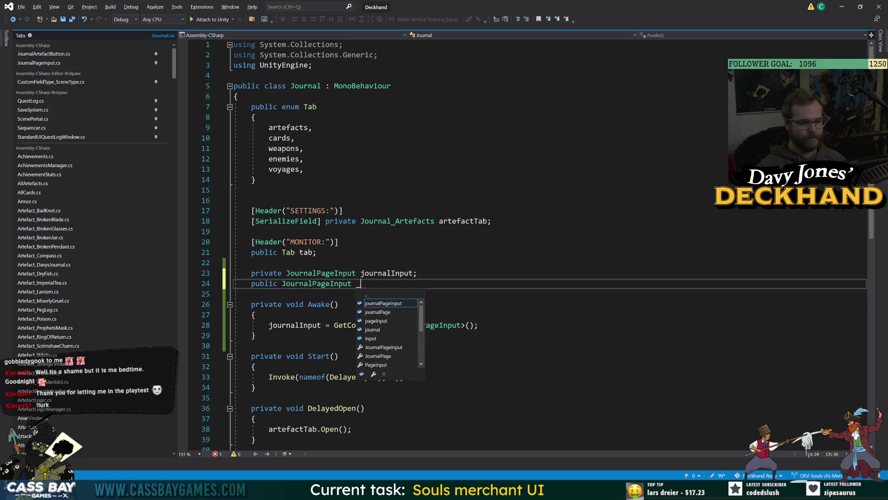
{"action": "type", "text": "I"}
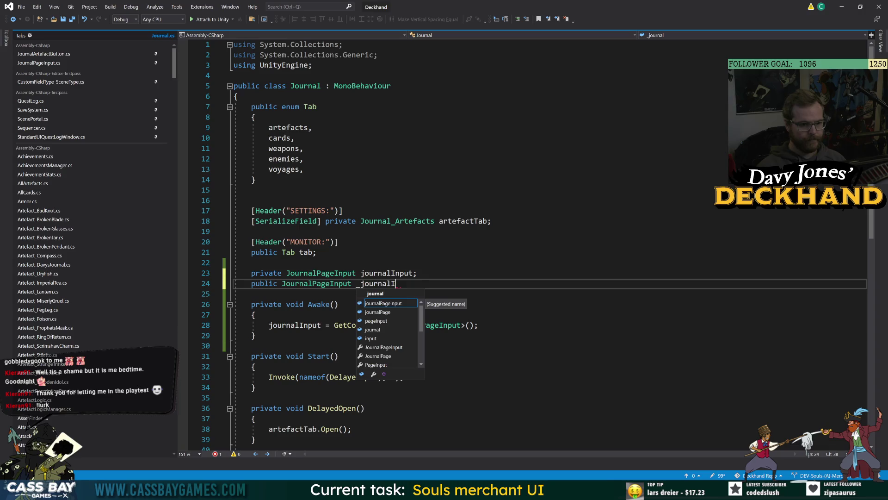
{"action": "type", "text": "nput { get=>jopur"}
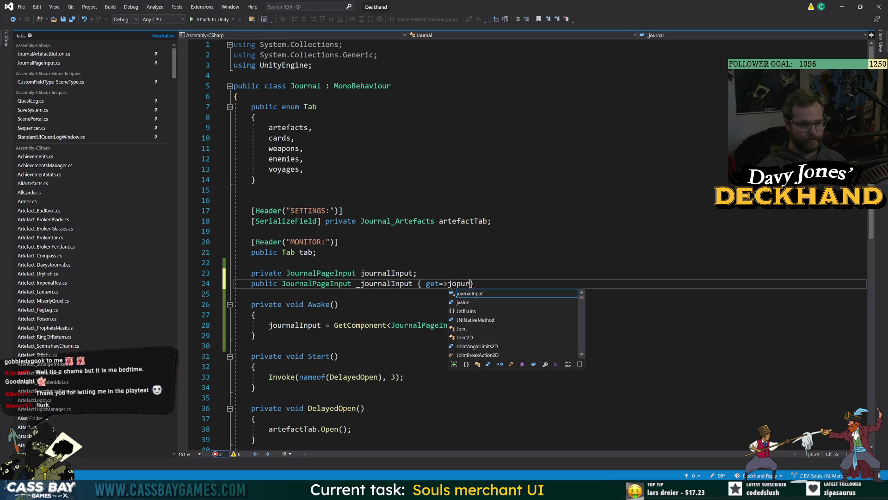
{"action": "key", "text": "BackSpace"}
{"action": "key", "text": "BackSpace"}
{"action": "key", "text": "BackSpace"}
{"action": "type", "text": "ourn"}
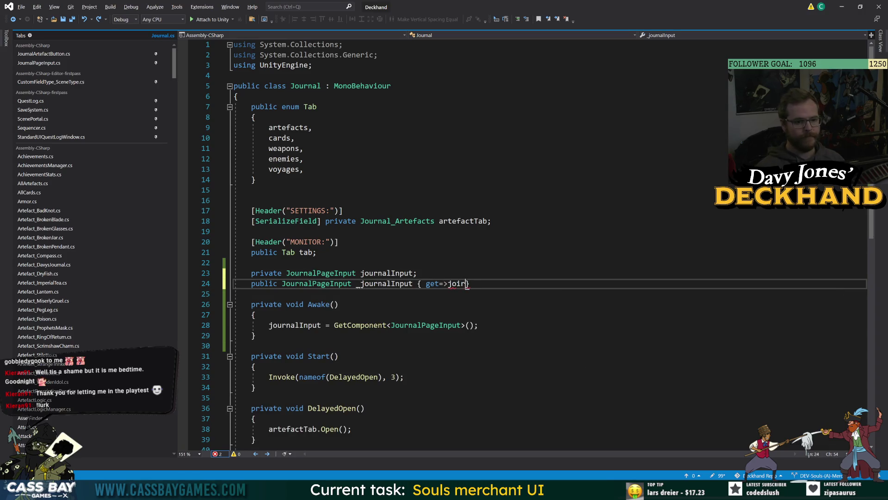
{"action": "type", "text": "alInput;"}
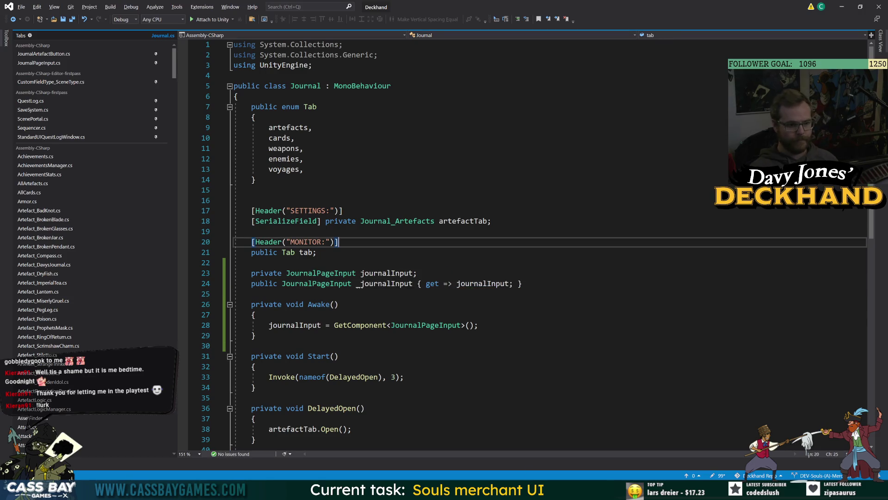
Rewrite the property as 'JournalHoverable _currentHovered { get => journalInput.hovered; }'
{"action": "left_click", "coordinate": [522, 283]}
{"action": "key", "text": "shift+Home"}
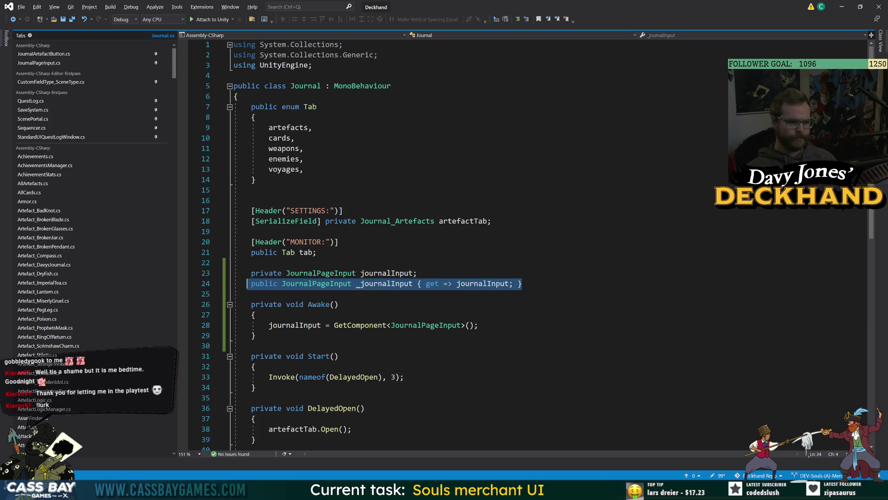
{"action": "left_click", "coordinate": [333, 283]}
{"action": "key", "text": "ctrl+Left"}
{"action": "key", "text": "shift+End"}
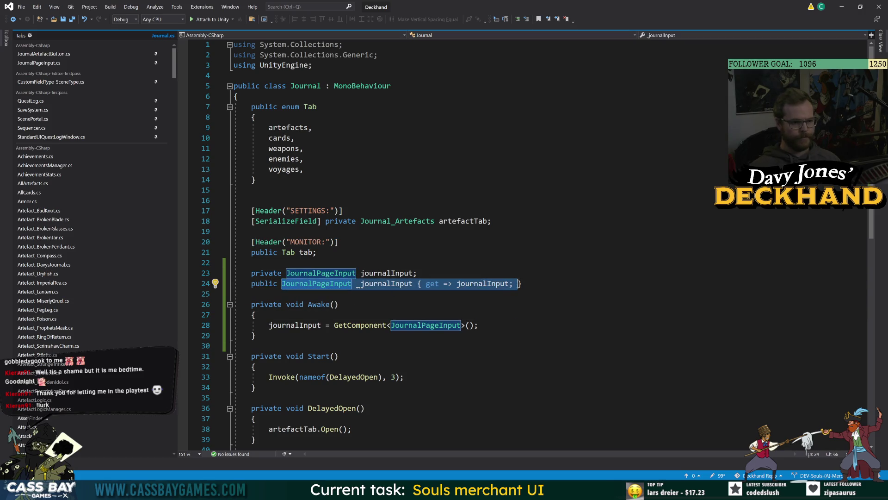
{"action": "type", "text": "JournalH"}
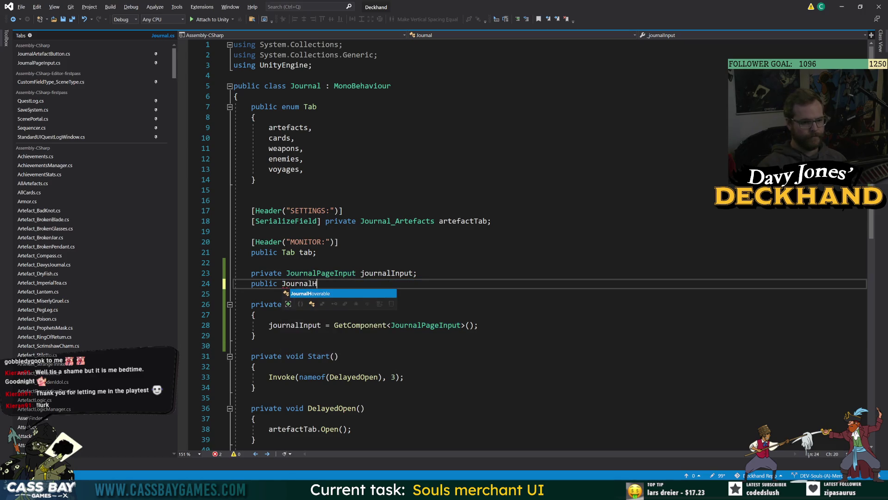
{"action": "key", "text": "Tab"}
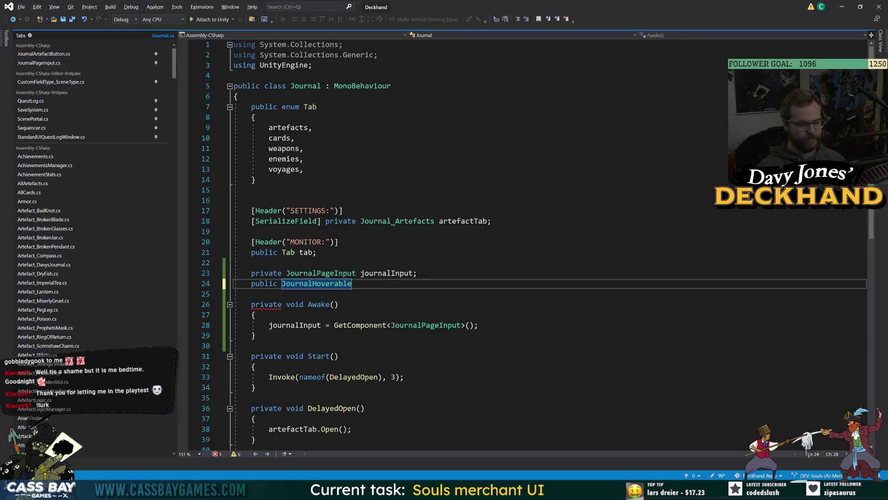
{"action": "type", "text": " _curre"}
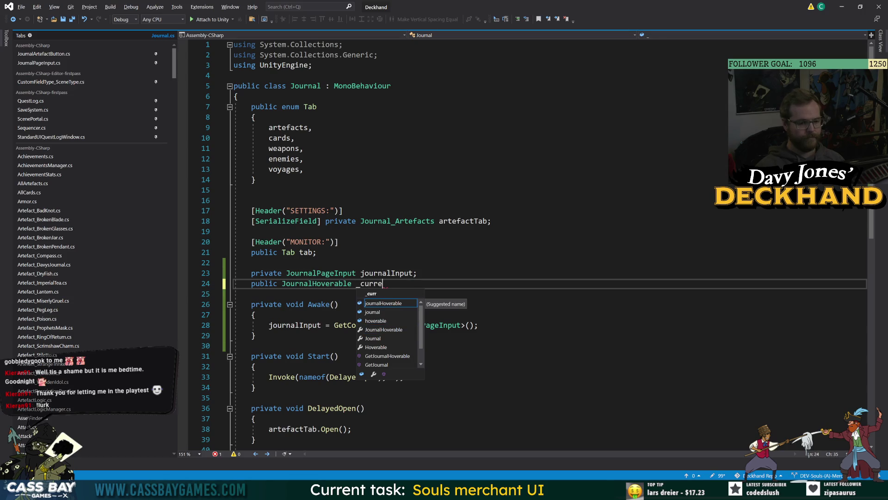
{"action": "type", "text": "ntHover"}
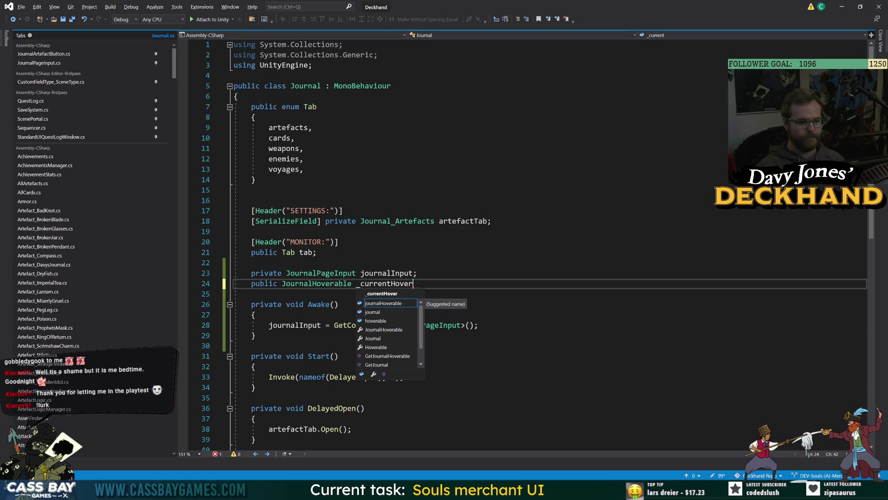
{"action": "type", "text": "ed\"{"}
{"action": "key", "text": "BackSpace"}
{"action": "key", "text": "BackSpace"}
{"action": "type", "text": "{ get => journalInput"}
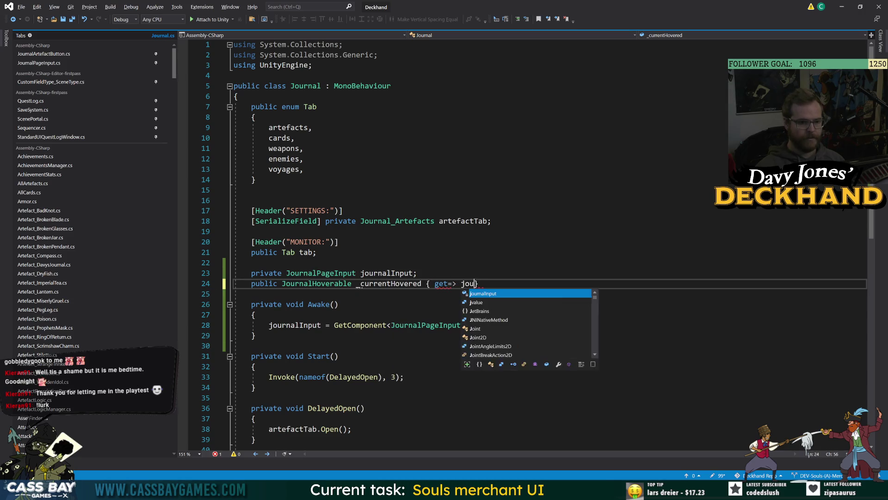
{"action": "type", "text": ".hovered;"}
{"action": "left_click", "coordinate": [338, 356]}
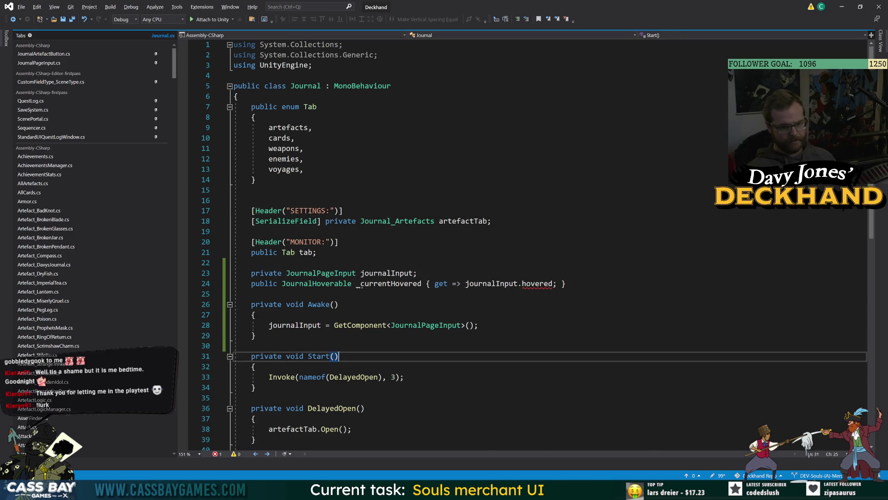
Go to the definition of hovered in JournalPageInput.cs with F12
{"action": "double_click", "coordinate": [532, 285]}
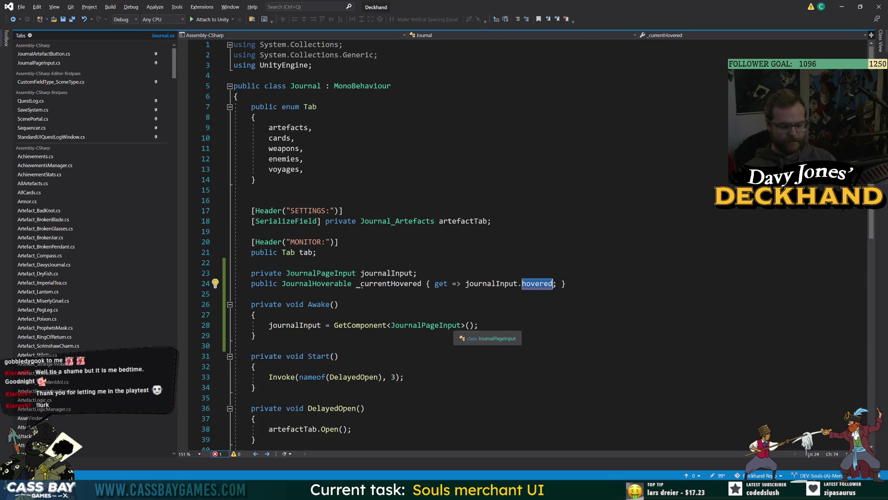
{"action": "key", "text": "F12"}
{"action": "double_click", "coordinate": [317, 148]}
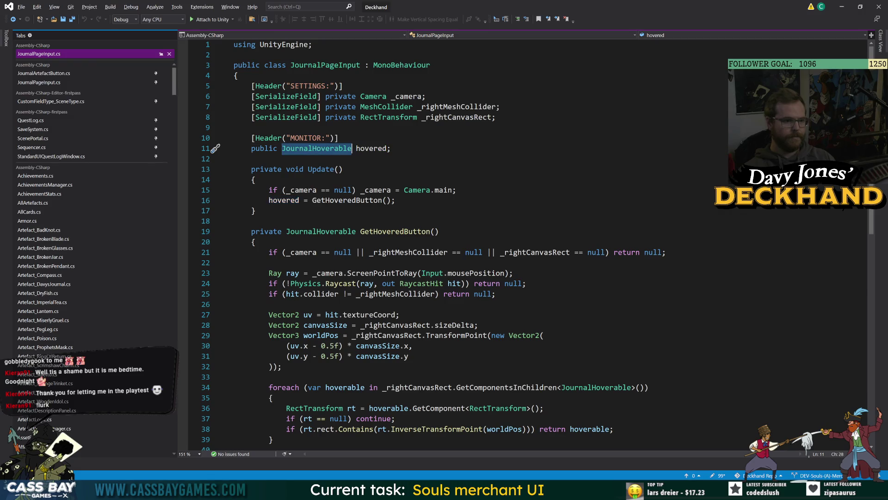
Go back to Journal.cs and read the CS0229 ambiguity error on journalInput.hovered
{"action": "left_click", "coordinate": [402, 200]}
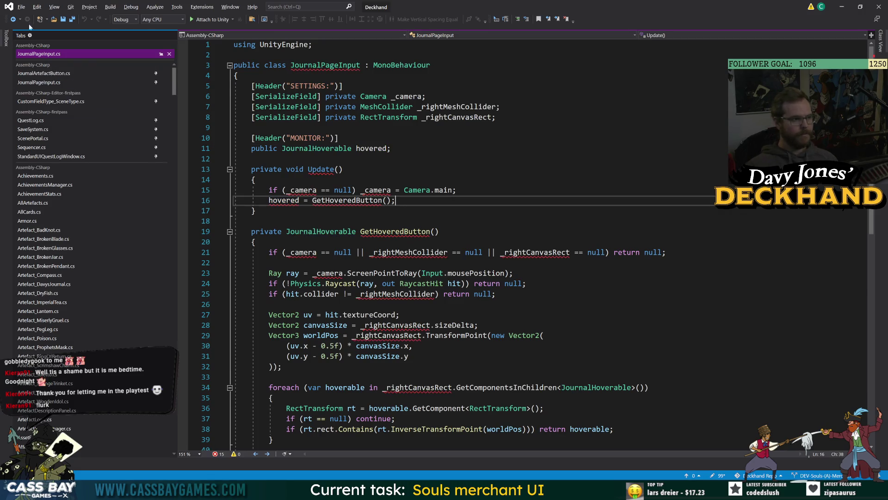
{"action": "left_click", "coordinate": [13, 19]}
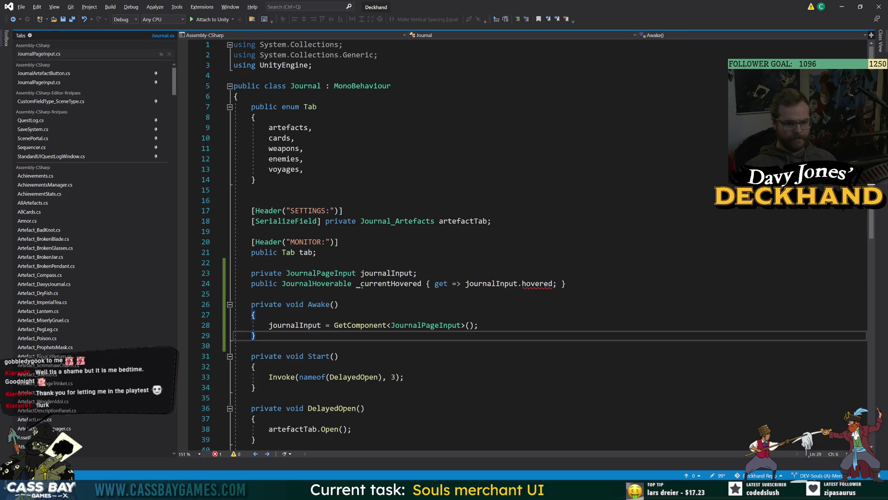
{"action": "mouse_move", "coordinate": [537, 283]}
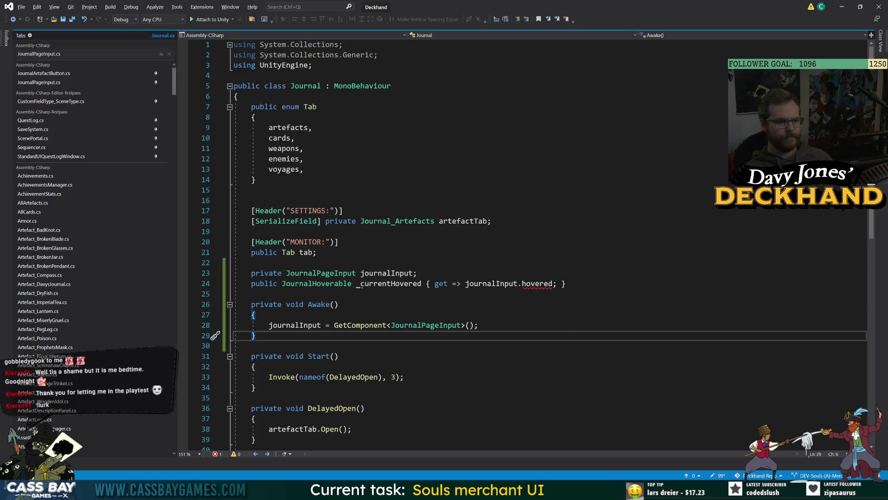
{"action": "double_click", "coordinate": [537, 284]}
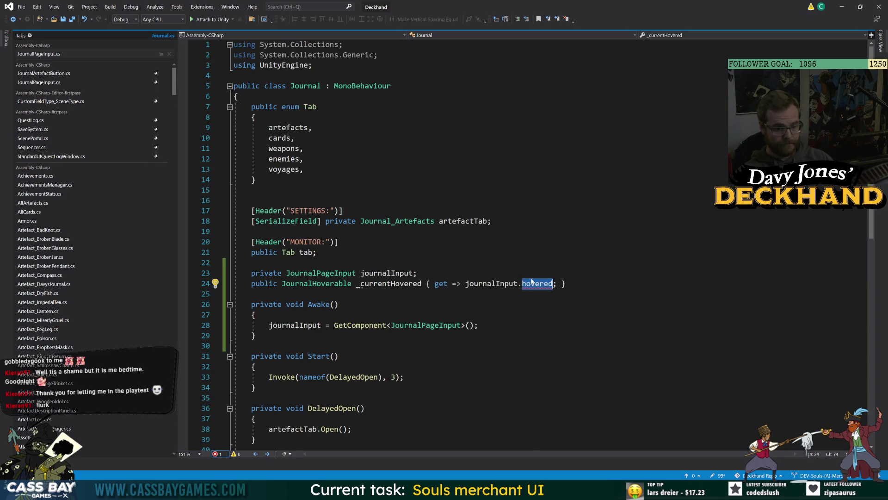
{"action": "mouse_move", "coordinate": [535, 285]}
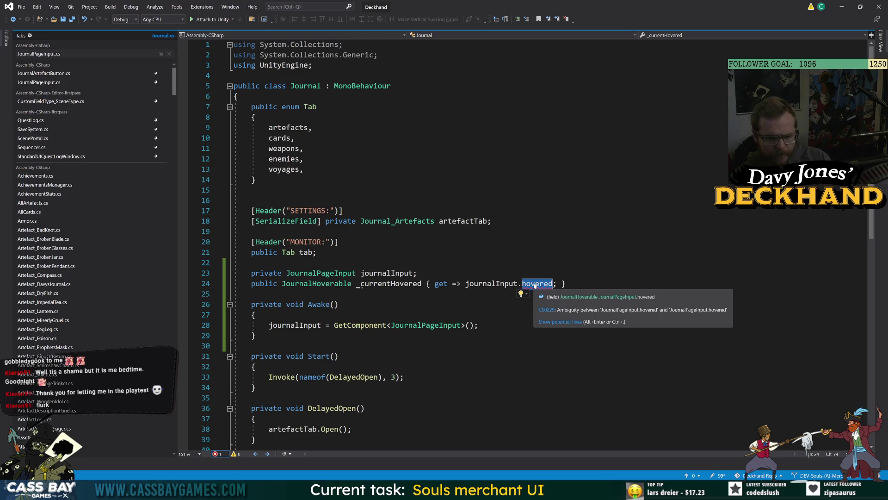
{"action": "key", "text": "Up"}
{"action": "key", "text": "Up"}
{"action": "key", "text": "Up"}
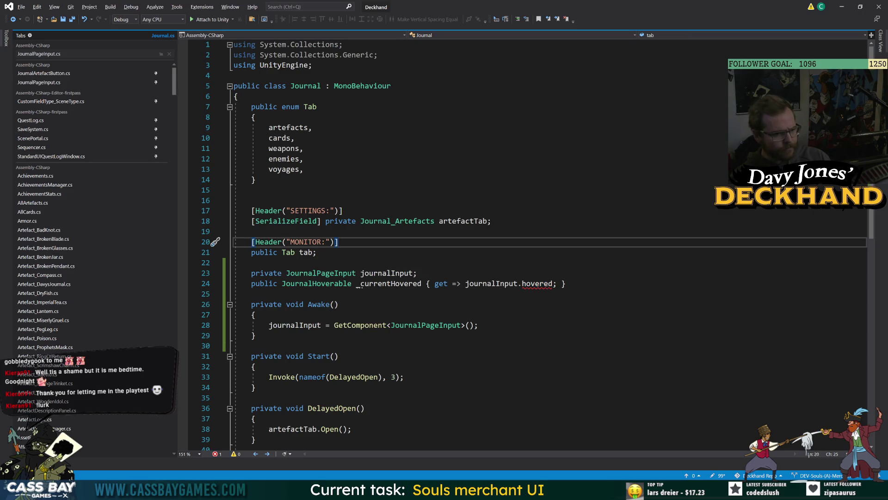
Return to the hovered field in JournalPageInput.cs, then switch to Unity and clear the Console
{"action": "double_click", "coordinate": [316, 286]}
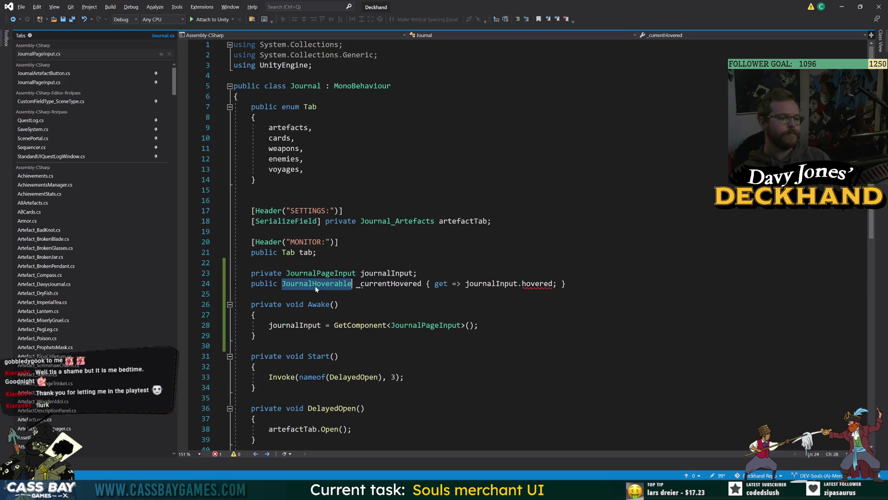
{"action": "double_click", "coordinate": [391, 286]}
{"action": "double_click", "coordinate": [536, 286]}
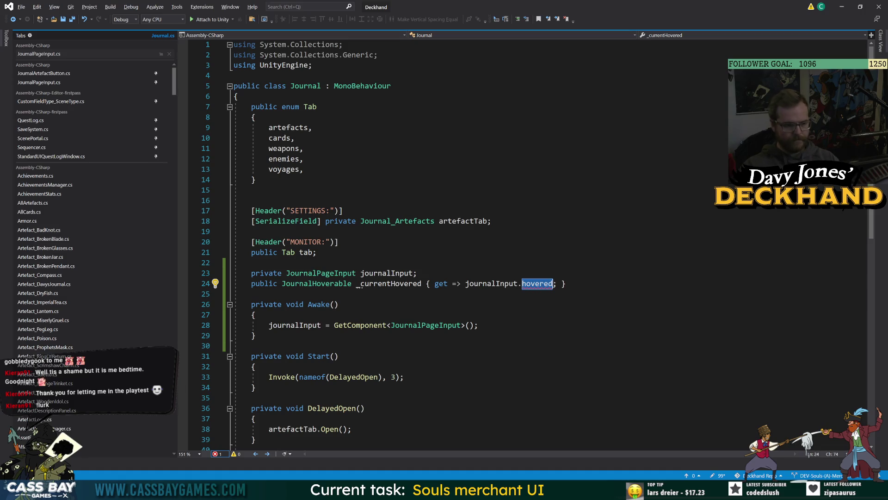
{"action": "key", "text": "F12"}
{"action": "key", "text": "Down"}
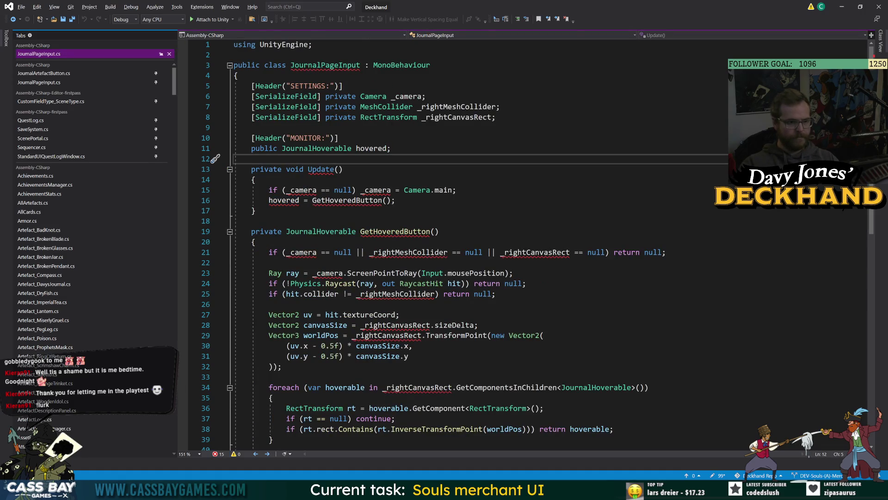
{"action": "left_click", "coordinate": [370, 149]}
{"action": "left_click", "coordinate": [255, 211]}
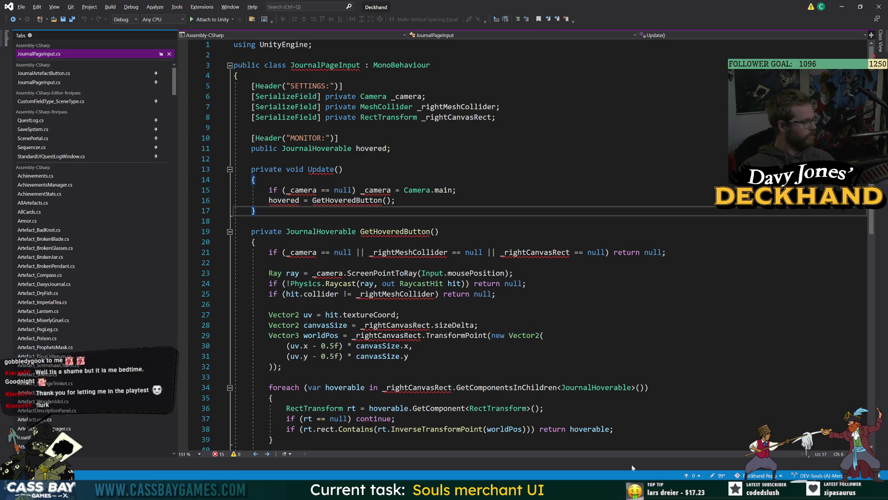
{"action": "key", "text": "alt+Tab"}
{"action": "left_click", "coordinate": [656, 324]}
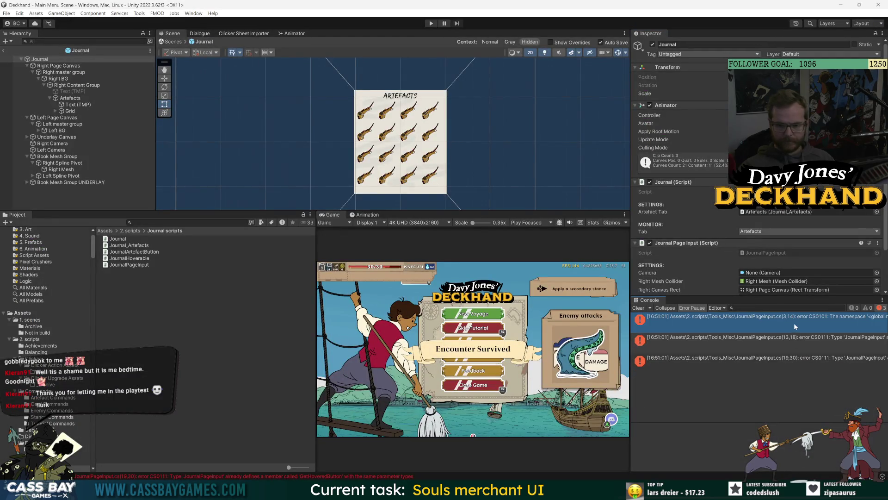
Select the CS0101/CS0111 error rows to ping the JournalPageInput script in Tools_Misc
{"action": "left_click", "coordinate": [794, 360], "text": "shift"}
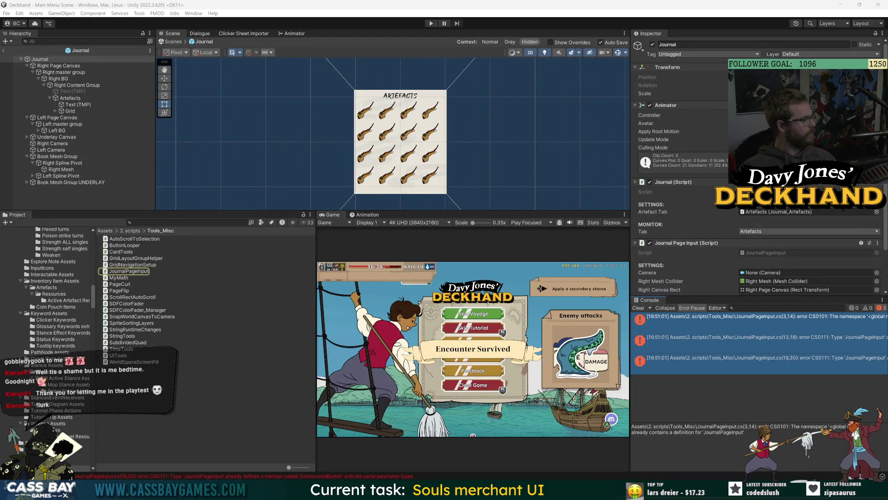